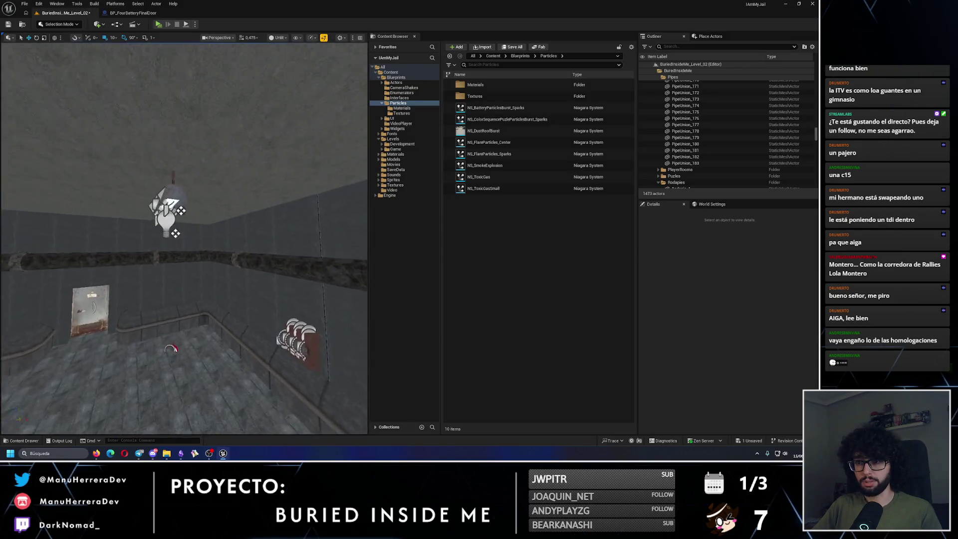
Duplicate the corner pipe segments down along Z, adding Pipe_280 and Pipe_281 to reach the floor
click(140, 287)
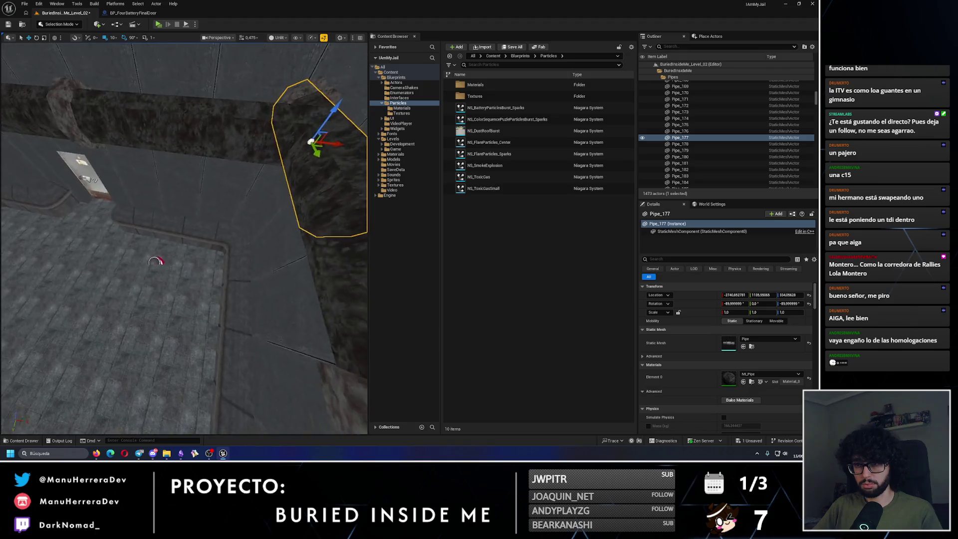
drag(153, 263, 164, 275)
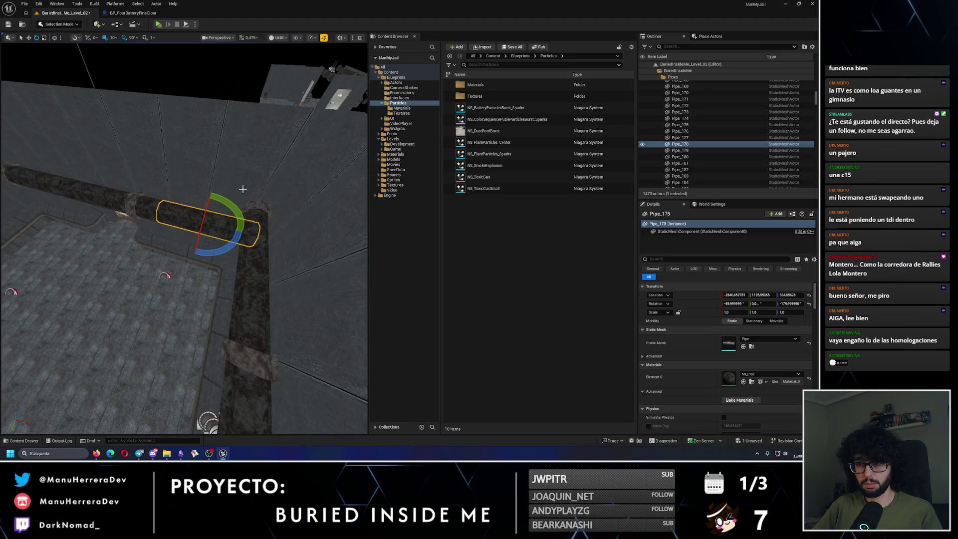
key(w)
key(f)
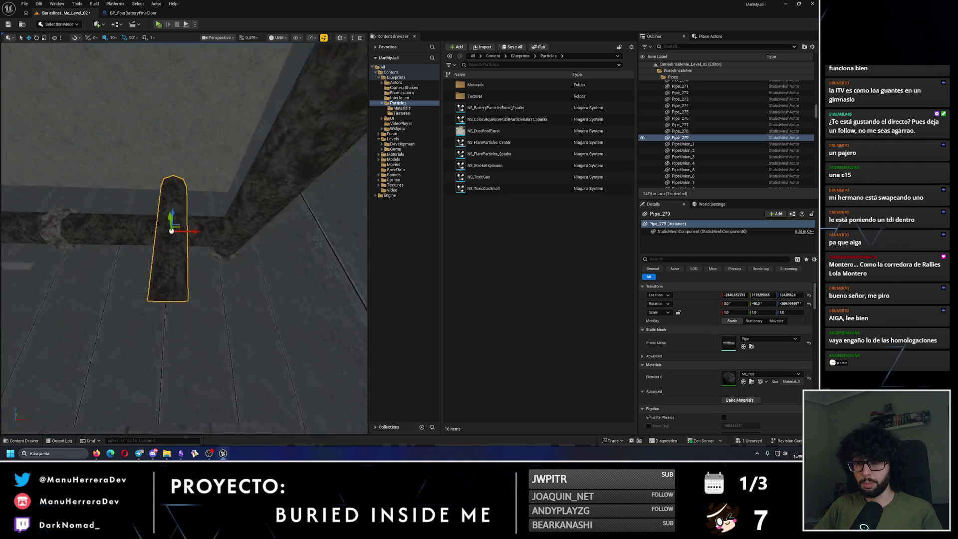
mouse_move(185, 239)
mouse_down()
mouse_move(224, 220)
mouse_move(207, 55)
mouse_up()
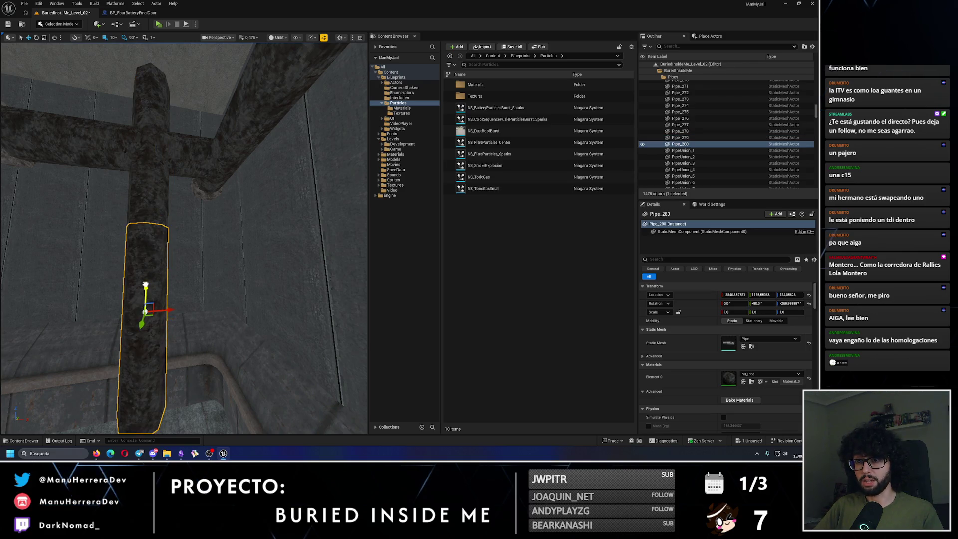
mouse_move(143, 284)
mouse_down()
mouse_move(155, 250)
mouse_move(164, 279)
mouse_move(153, 220)
mouse_up()
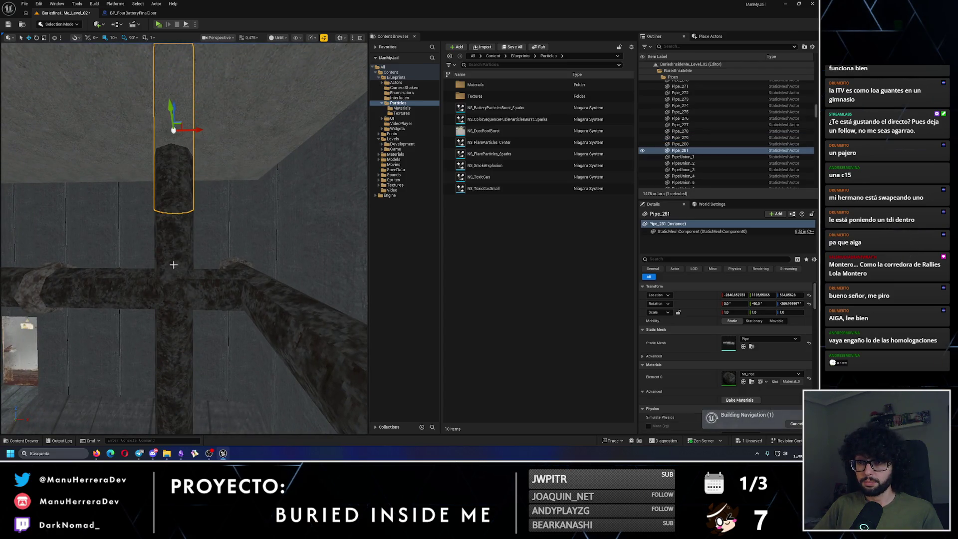
ctrl+click(173, 264)
drag(173, 264, 193, 304)
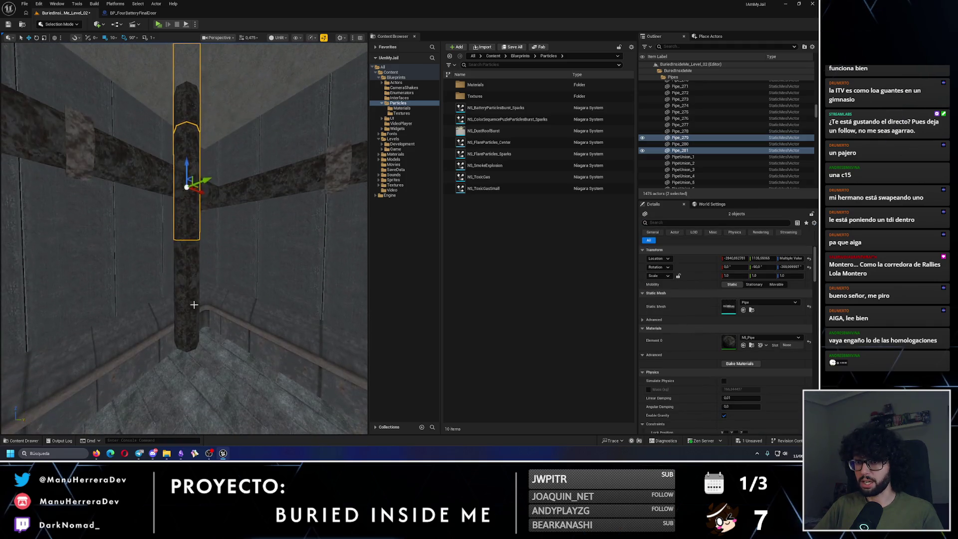
ctrl+click(194, 304)
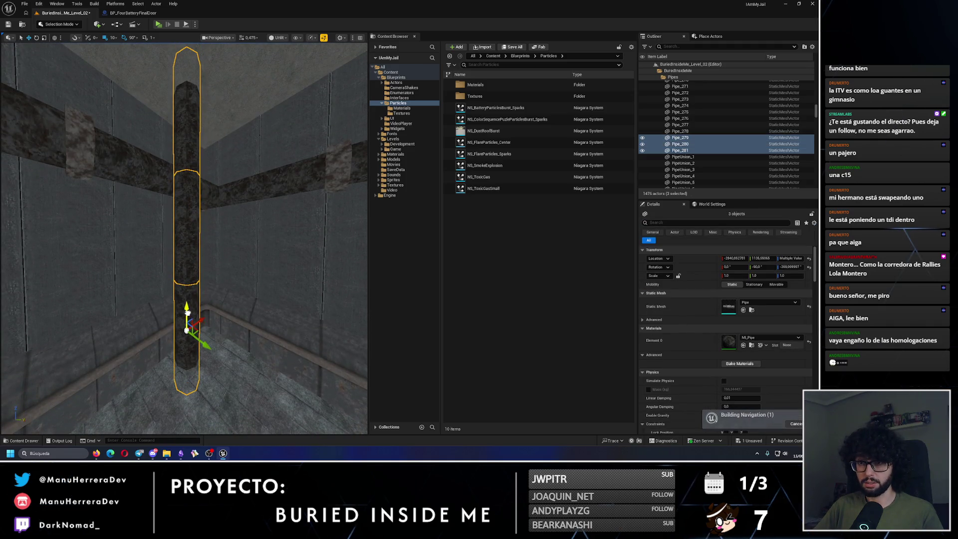
mouse_move(185, 265)
mouse_down()
mouse_move(175, 259)
mouse_move(185, 265)
mouse_up()
Raise the pipe joint slightly higher up the vertical pipe
click(212, 234)
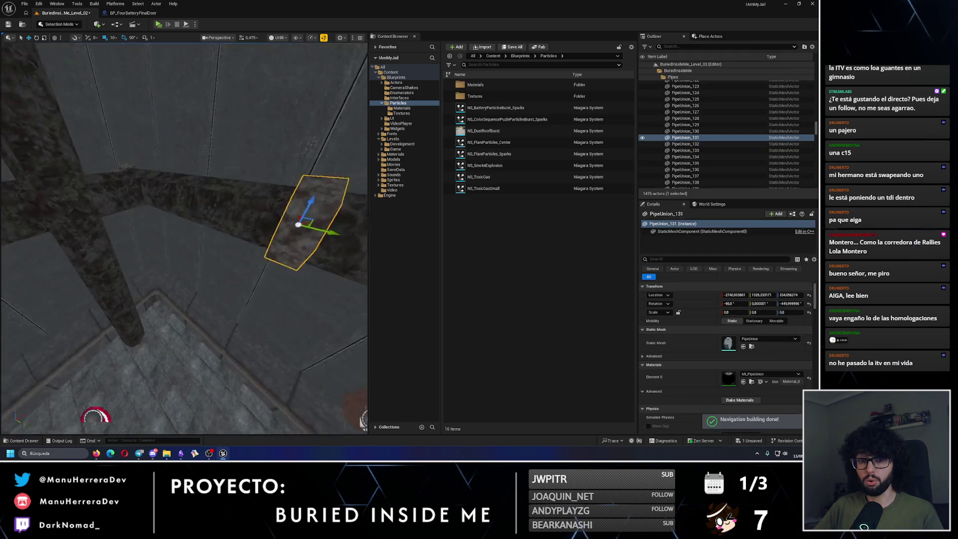
mouse_move(282, 283)
mouse_down()
mouse_move(202, 386)
mouse_move(235, 379)
mouse_move(231, 305)
mouse_up()
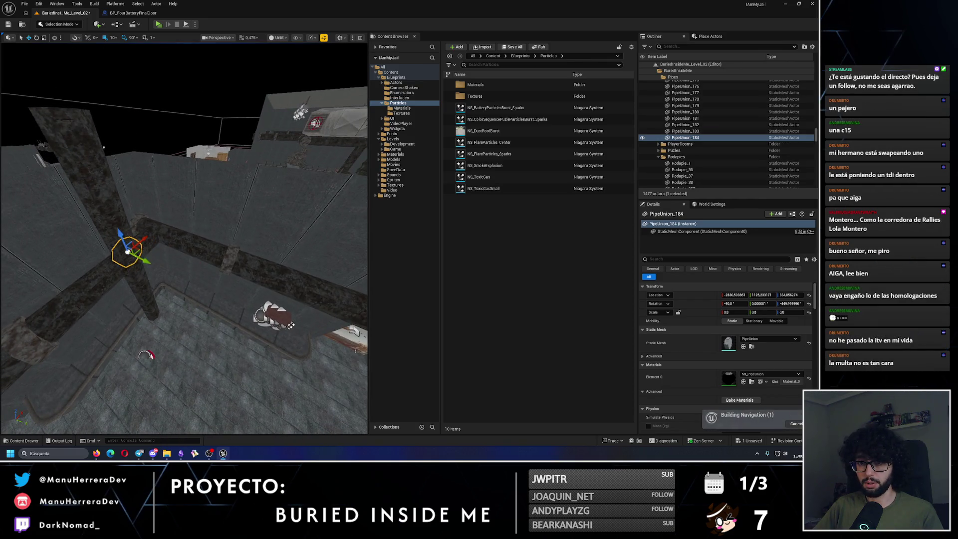
key(f)
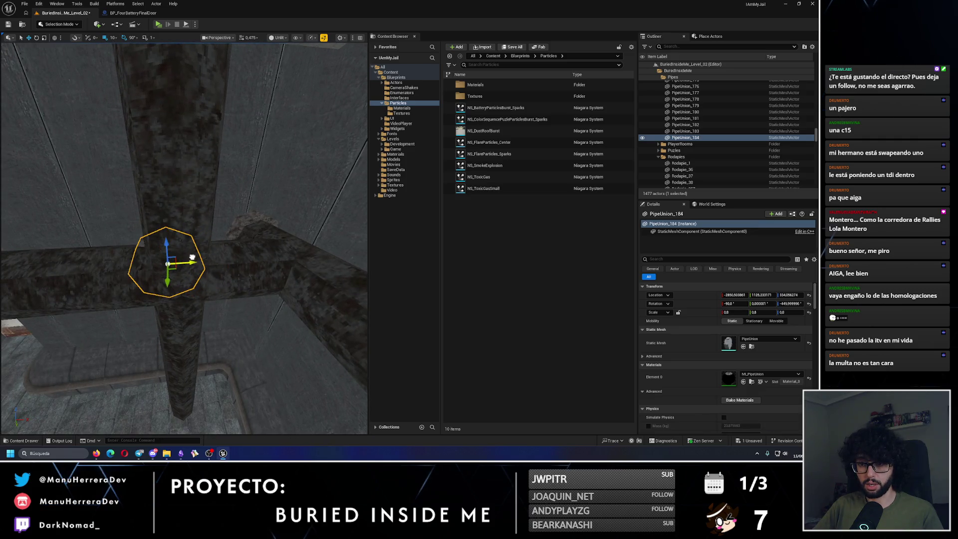
mouse_move(160, 265)
mouse_down()
mouse_move(196, 258)
mouse_move(160, 265)
mouse_move(145, 155)
mouse_up()
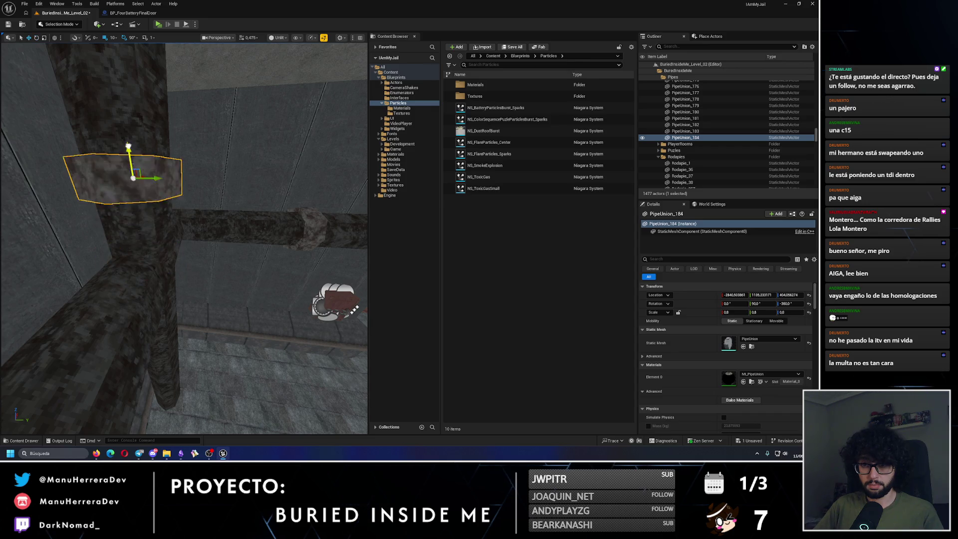
key(f)
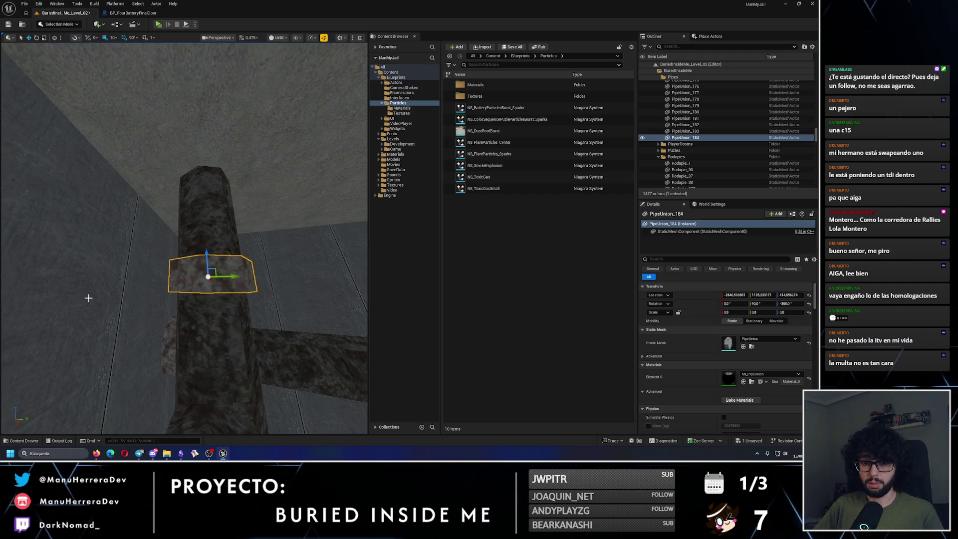
drag(205, 264, 205, 239)
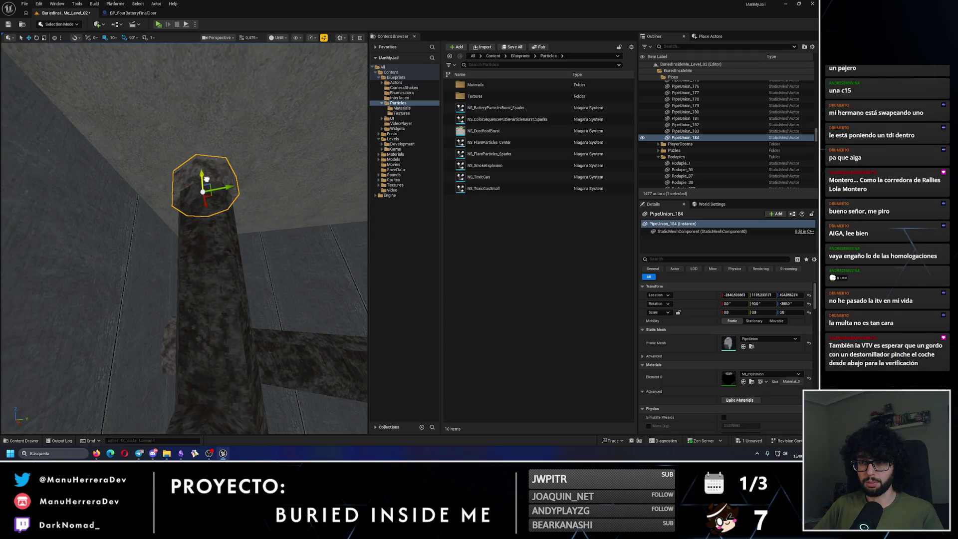
scroll(206, 178, down, 5)
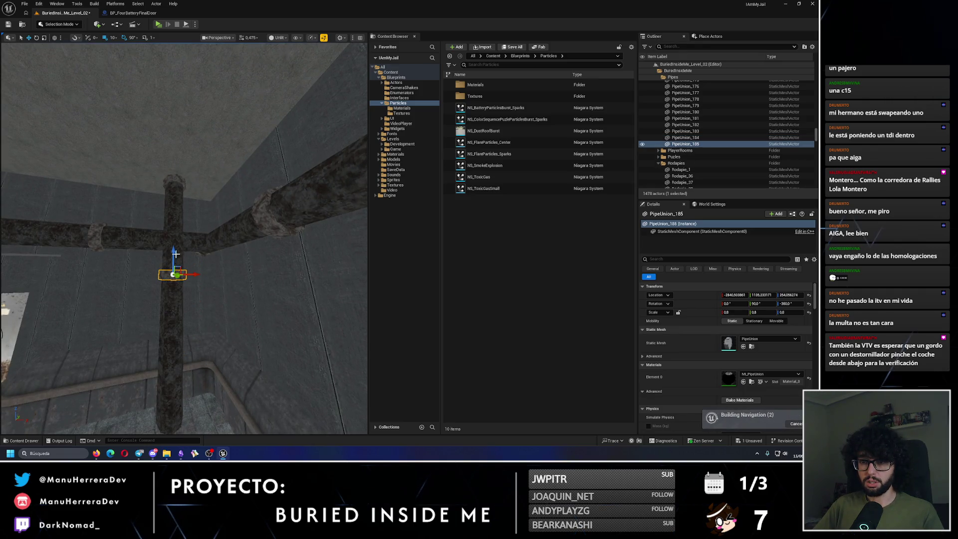
Copy the joint down to the floor as PipeUnion_186 and check it in lit and unlit views
mouse_move(176, 253)
mouse_down()
mouse_move(172, 266)
mouse_move(202, 302)
mouse_move(172, 359)
mouse_move(220, 279)
mouse_up()
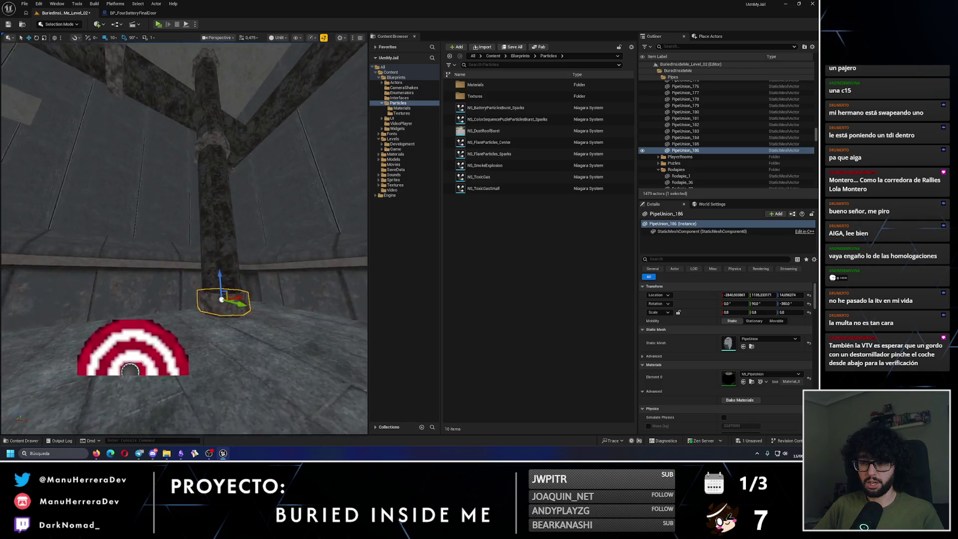
drag(130, 369, 171, 298)
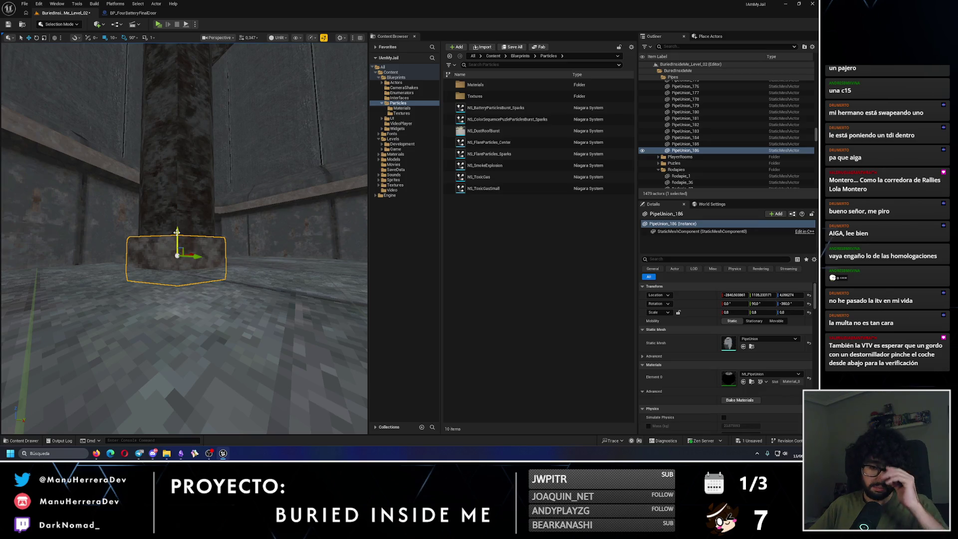
mouse_move(220, 198)
mouse_down()
mouse_move(237, 160)
mouse_move(230, 150)
mouse_up()
key(alt+4)
mouse_move(184, 234)
mouse_down()
mouse_move(199, 222)
mouse_move(203, 274)
mouse_move(180, 232)
mouse_move(160, 227)
mouse_up()
key(alt+3)
mouse_move(203, 333)
mouse_down()
mouse_move(199, 309)
mouse_move(202, 334)
mouse_up()
ctrl+click(188, 296)
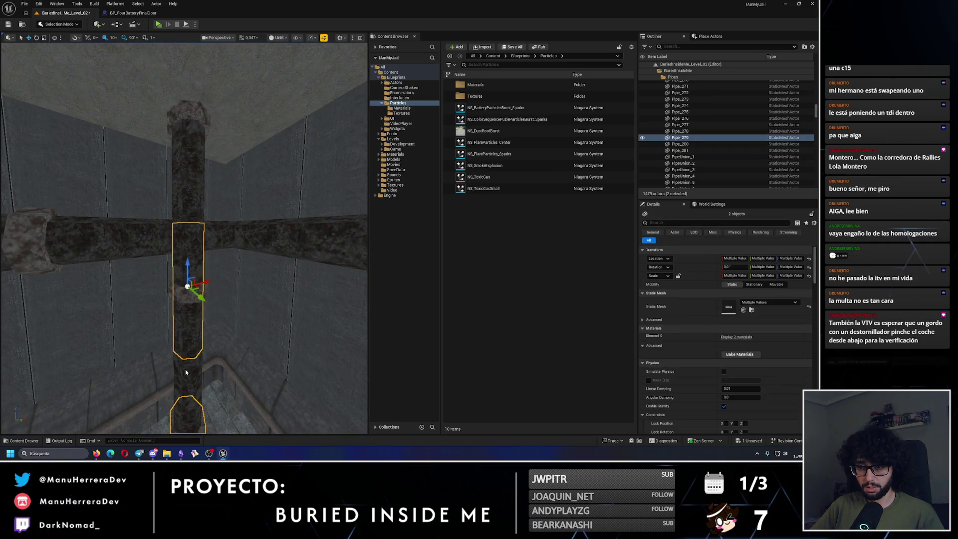
Duplicate the selected vertical pipe pieces to another spot in the room
ctrl+click(193, 210)
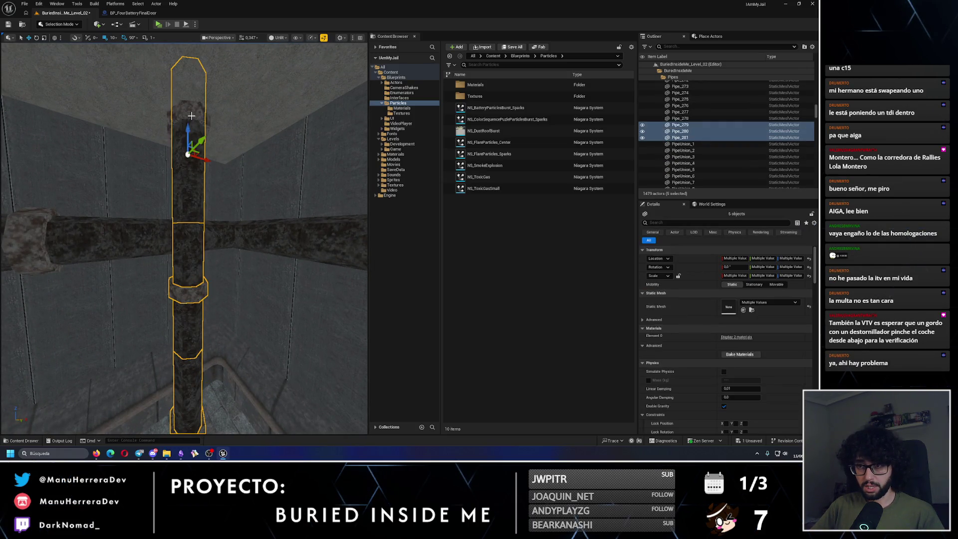
drag(194, 210, 193, 121)
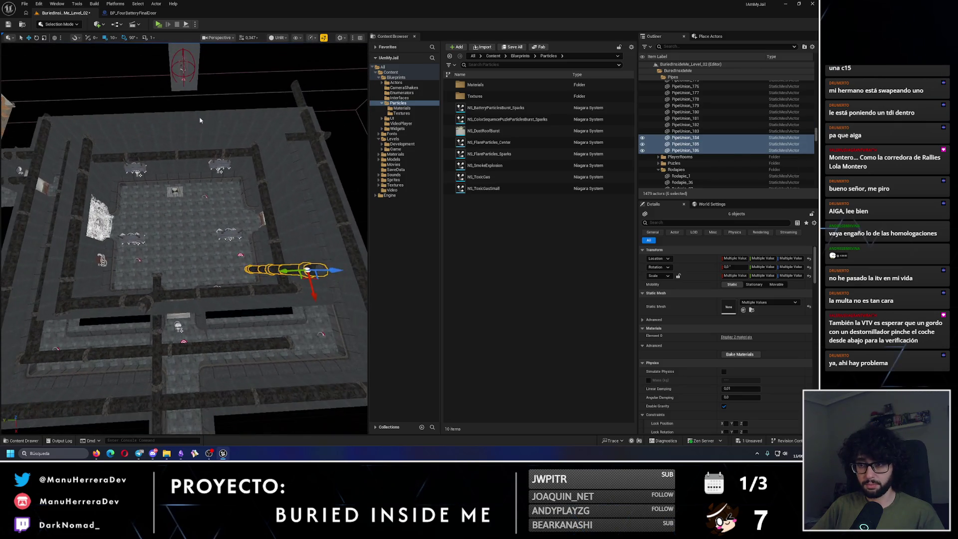
right_click(193, 122)
drag(261, 253, 130, 194)
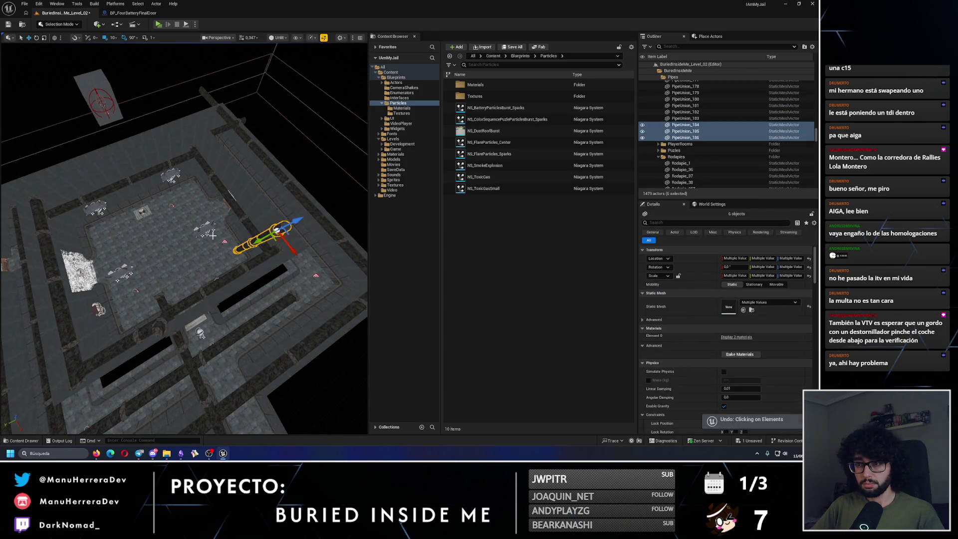
drag(299, 253, 220, 168)
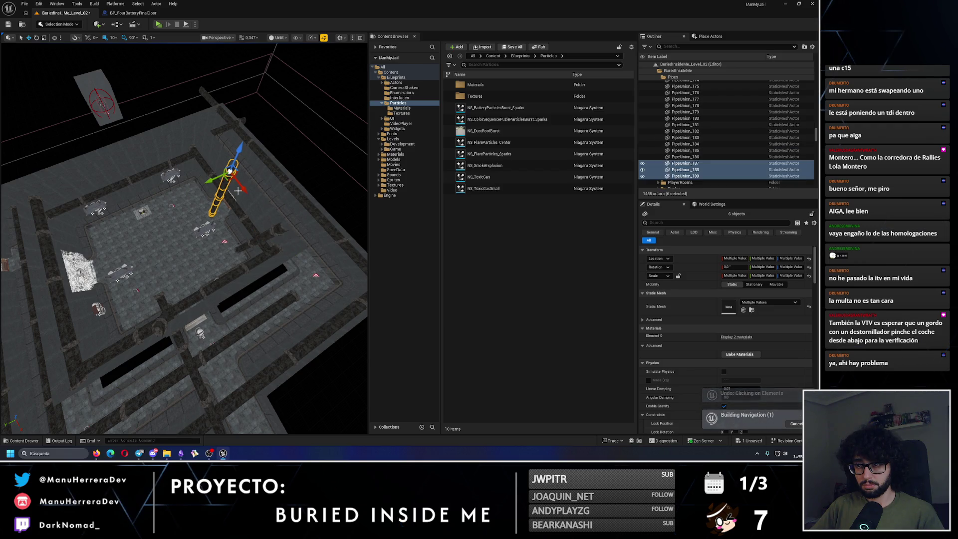
drag(113, 195, 242, 172)
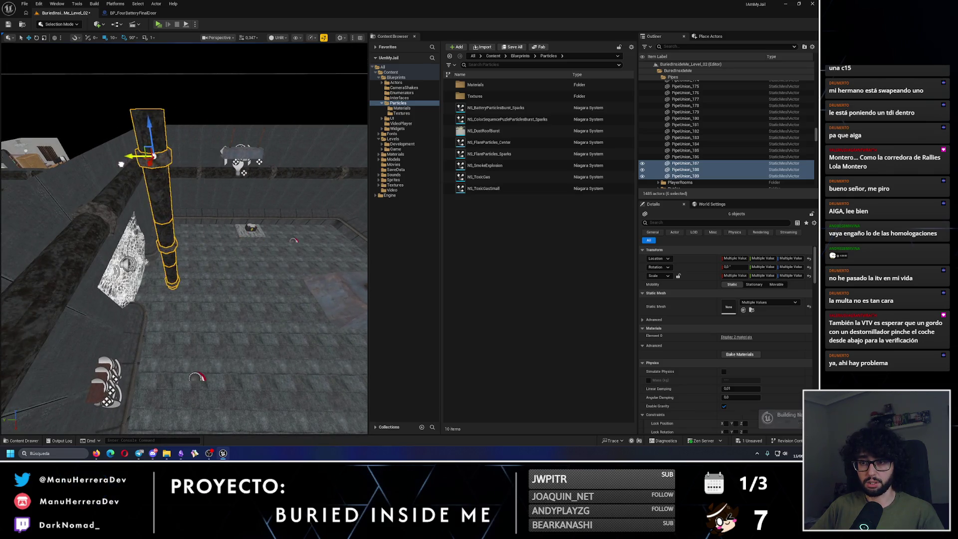
mouse_move(68, 171)
mouse_down()
mouse_move(189, 150)
mouse_move(167, 144)
mouse_up()
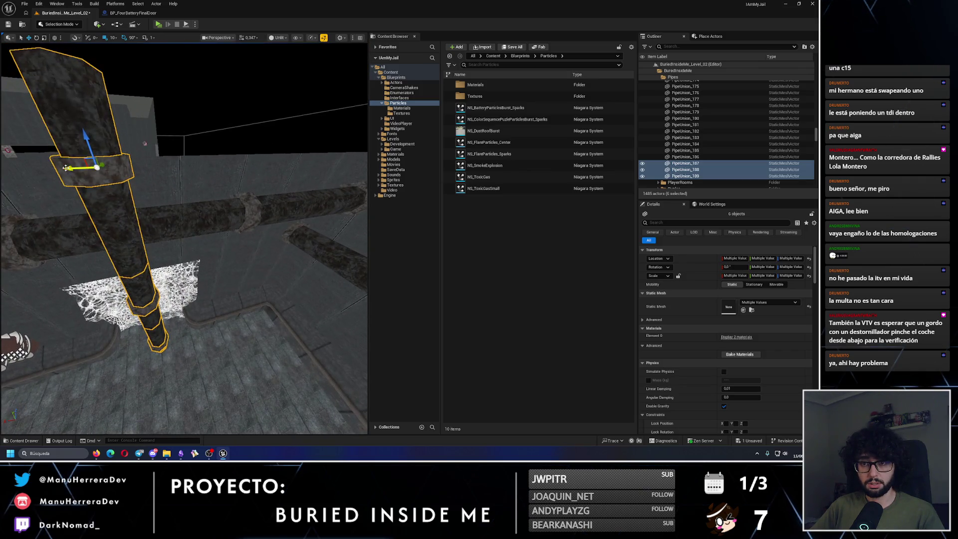
Slide the copied pipes into place and shift PipeUnion_121 20 units along X
drag(66, 168, 165, 170)
scroll(225, 167, up, 8)
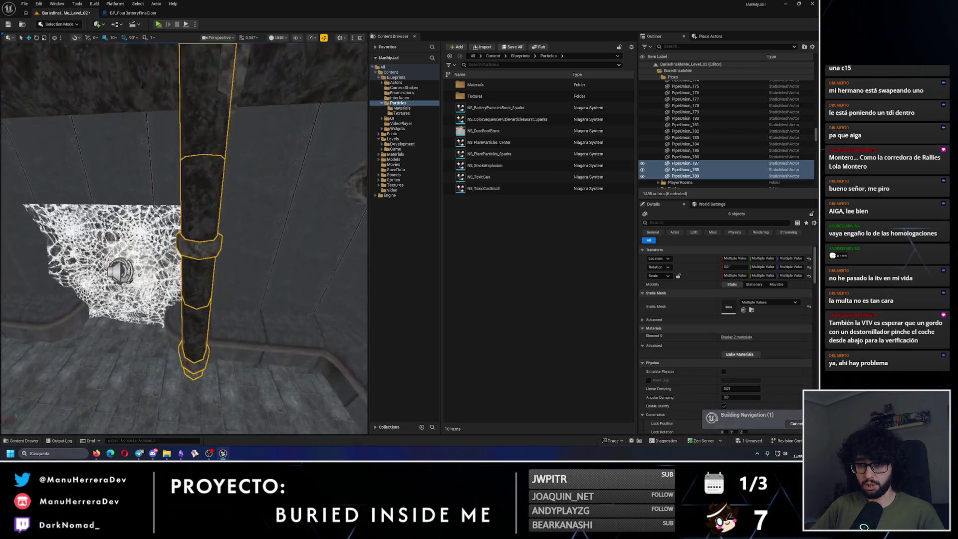
drag(184, 224, 184, 264)
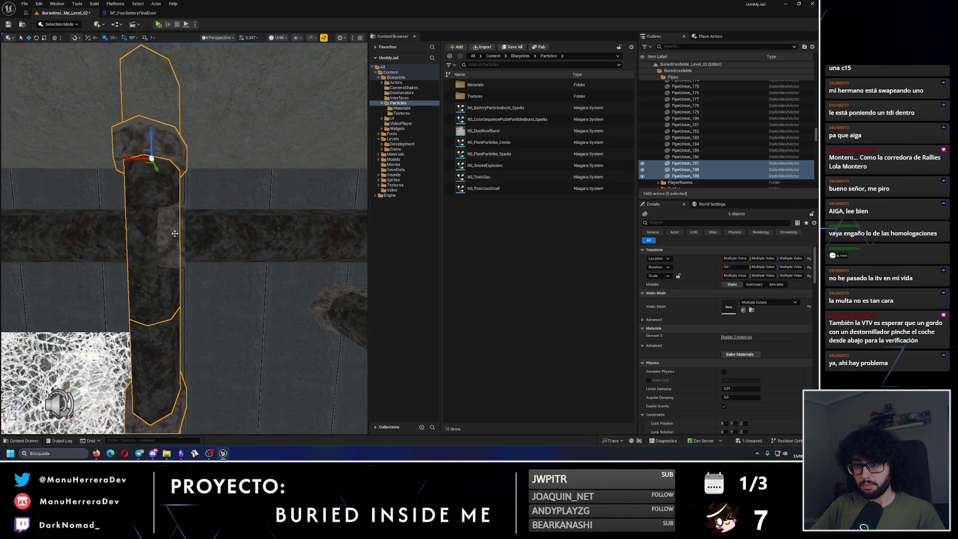
click(208, 224)
drag(127, 233, 186, 234)
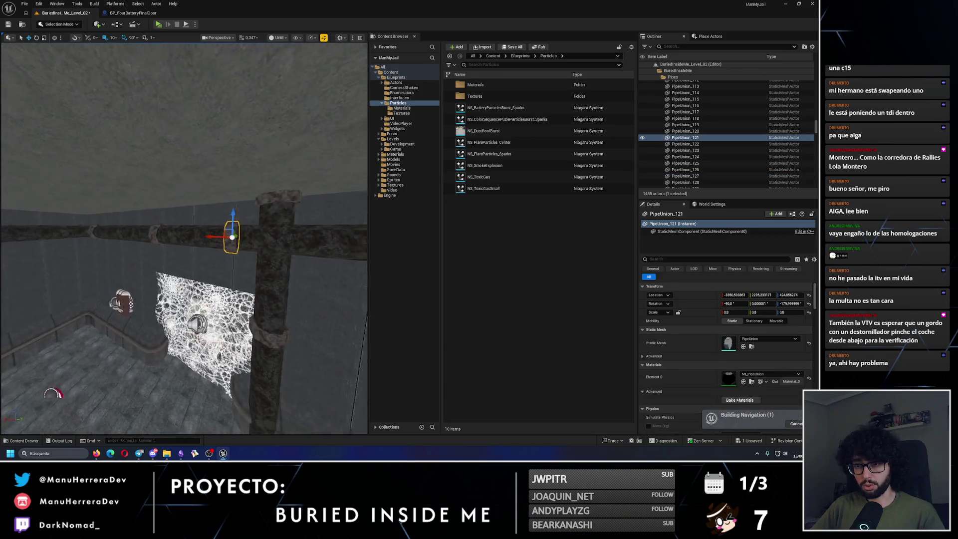
right_click(122, 232)
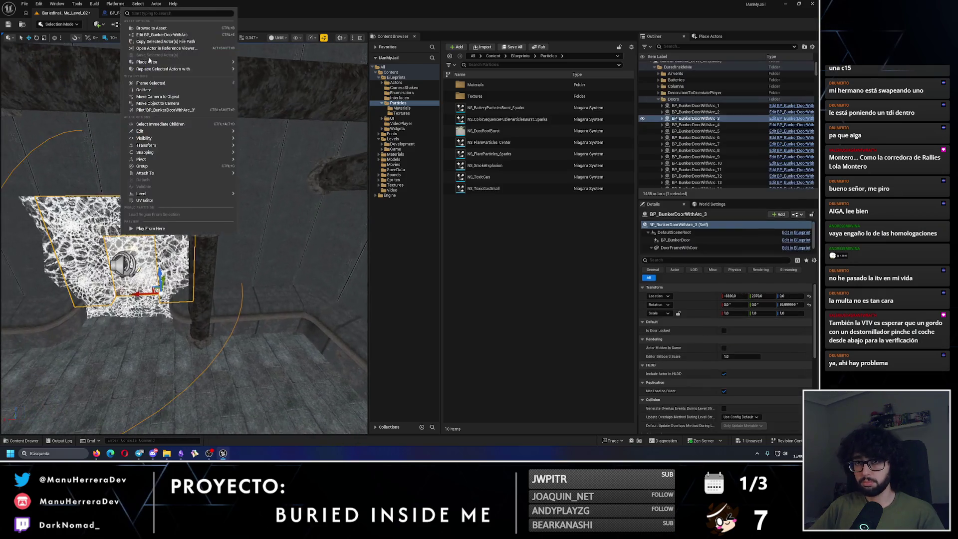
click(328, 3)
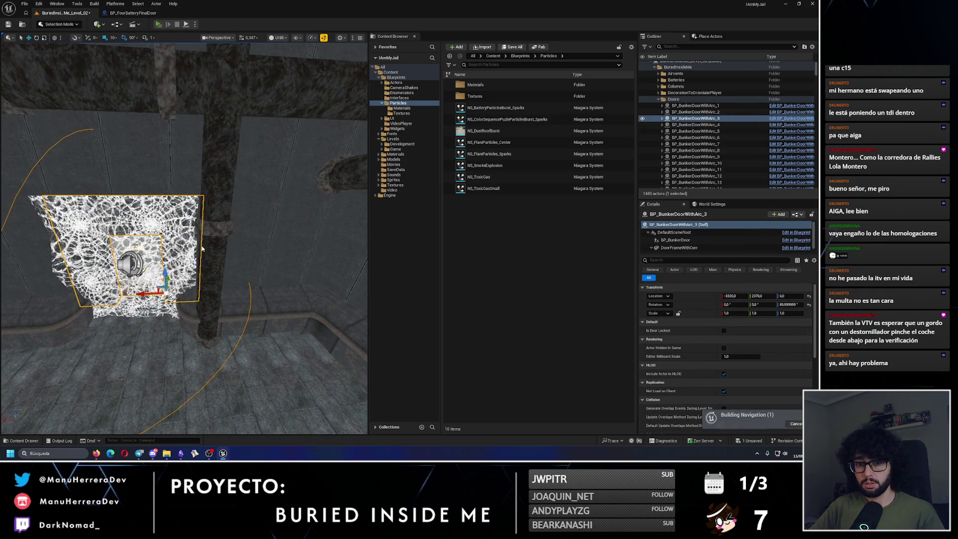
key(alt+p)
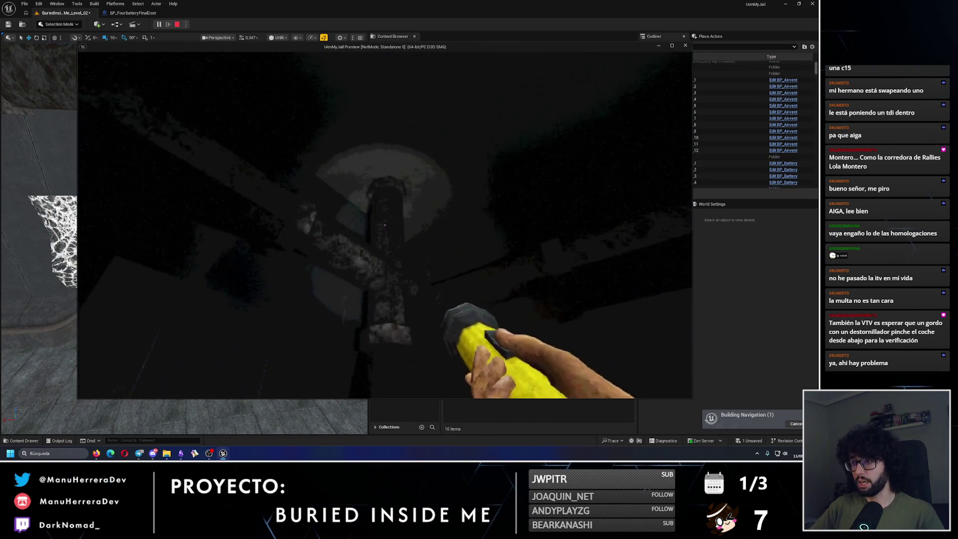
key(shift)
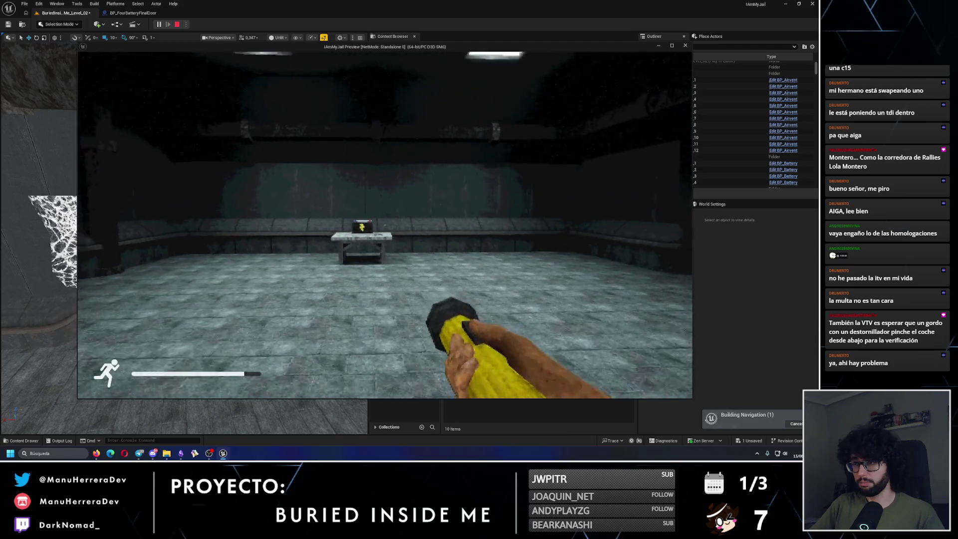
key(Escape)
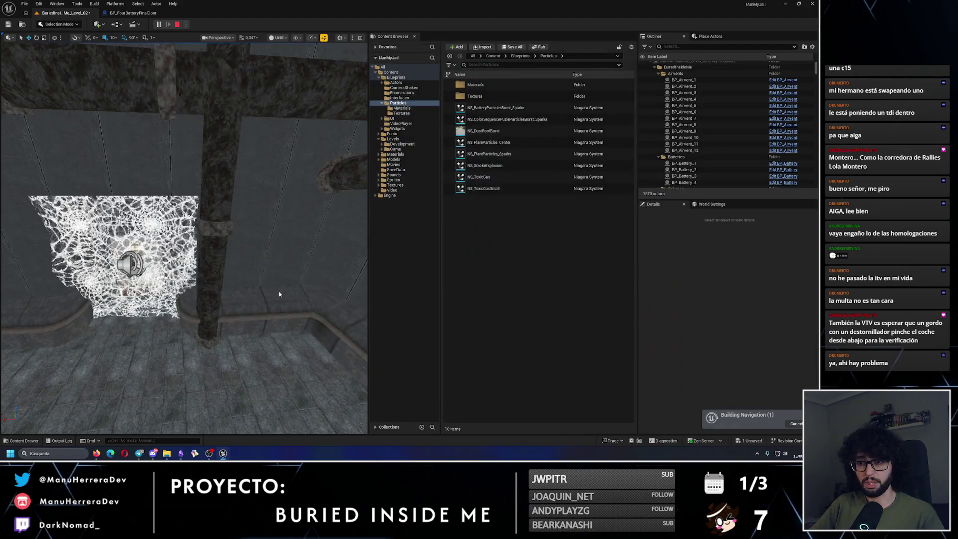
click(279, 295)
key(f)
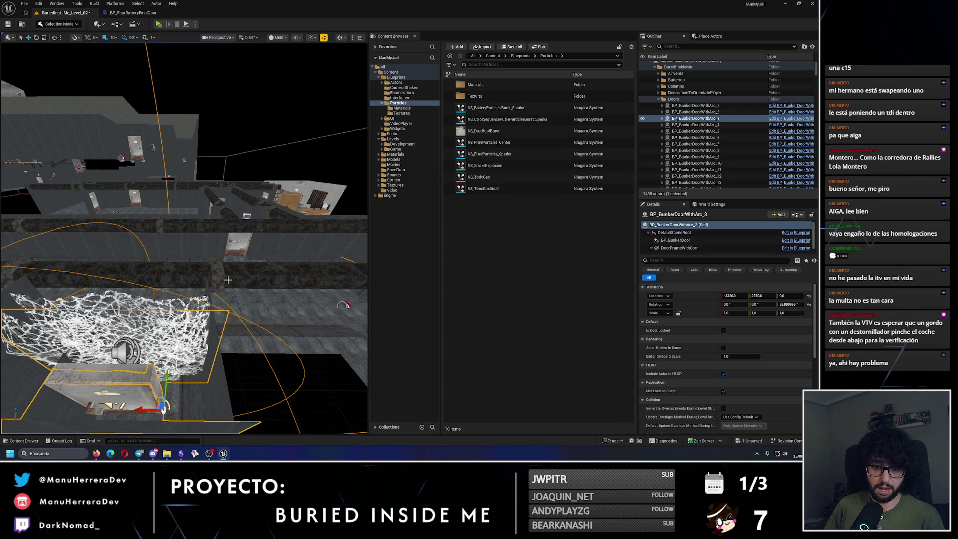
Select the Rodapie baseboard pieces on the stone ledge, including Rodapie_468
click(339, 276)
key(f)
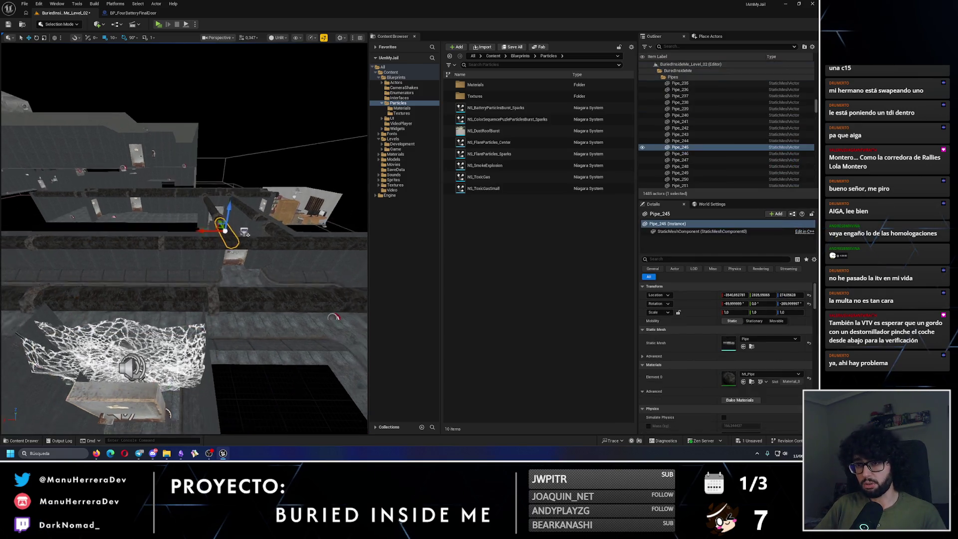
drag(231, 181, 230, 180)
click(209, 194)
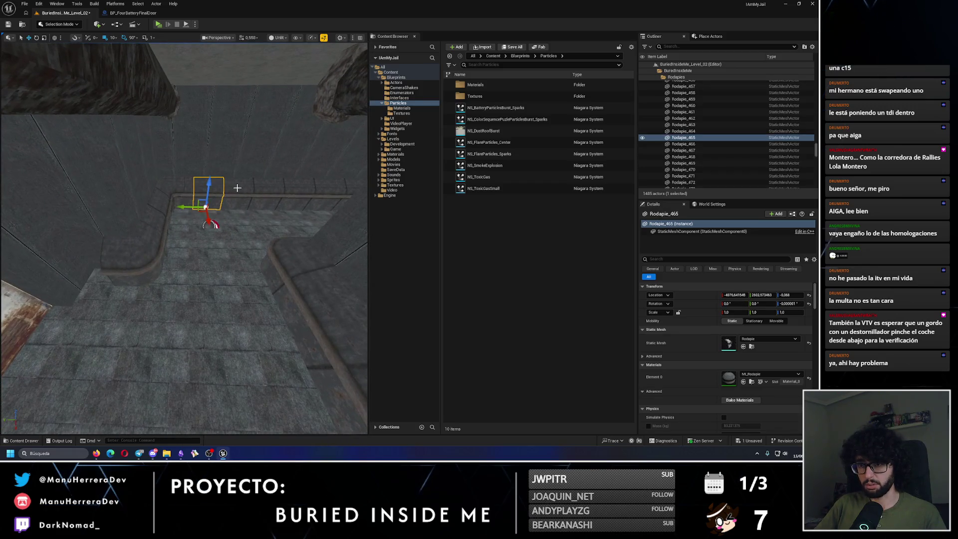
ctrl+click(245, 194)
ctrl+click(306, 191)
mouse_move(306, 191)
mouse_down()
mouse_move(279, 212)
mouse_move(254, 285)
mouse_up()
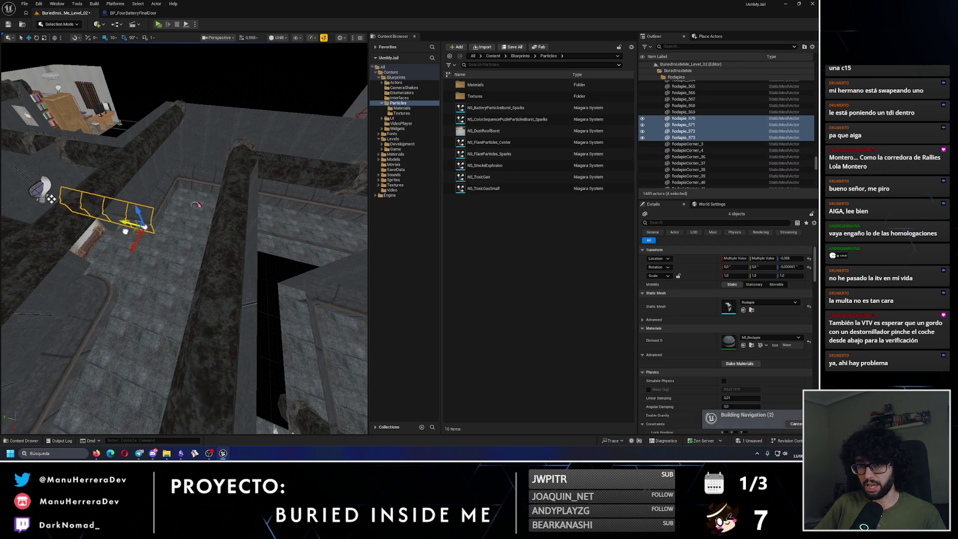
drag(51, 198, 57, 217)
drag(259, 214, 164, 294)
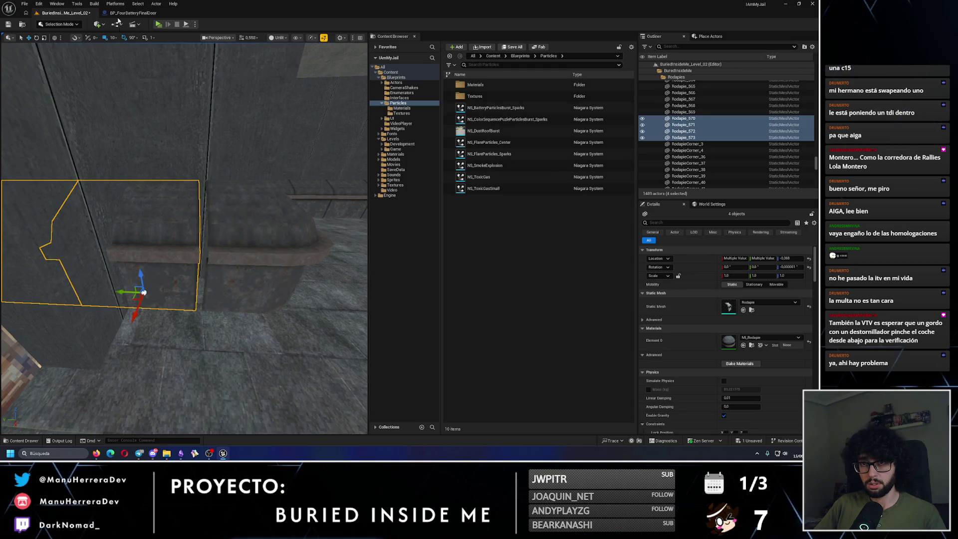
Copy the baseboard row further along the wall and delete the surplus piece
drag(124, 117, 158, 258)
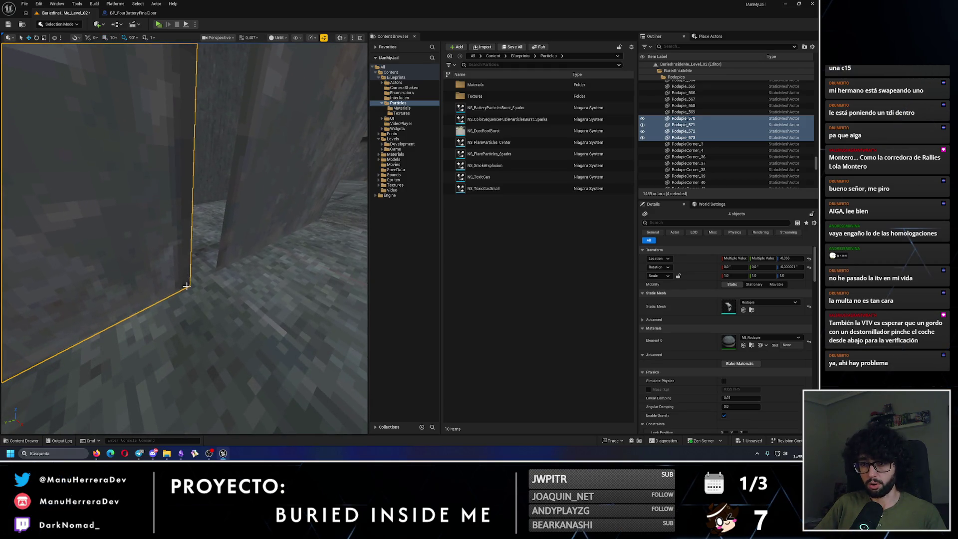
mouse_move(188, 287)
mouse_down()
mouse_move(214, 278)
mouse_move(235, 414)
mouse_move(212, 271)
mouse_up()
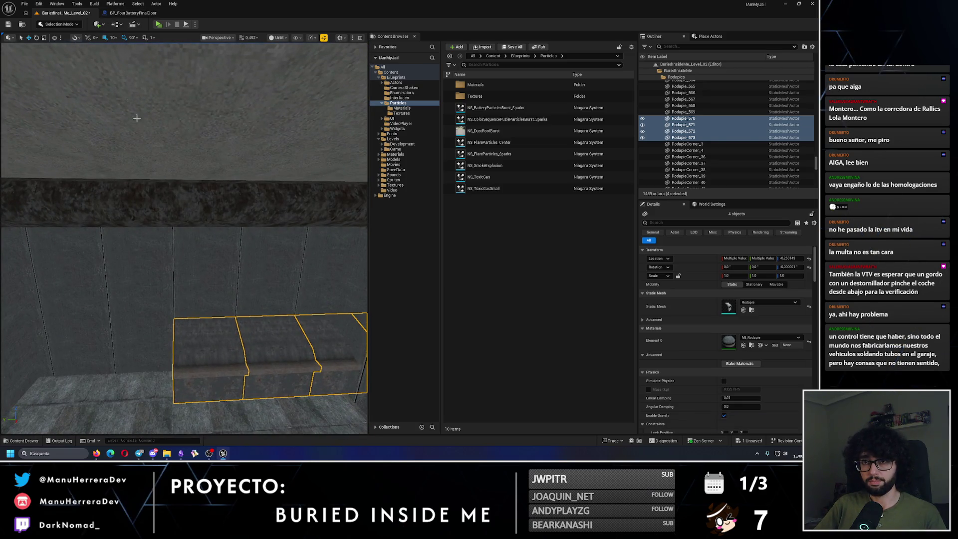
drag(137, 118, 147, 154)
key(ctrl+d)
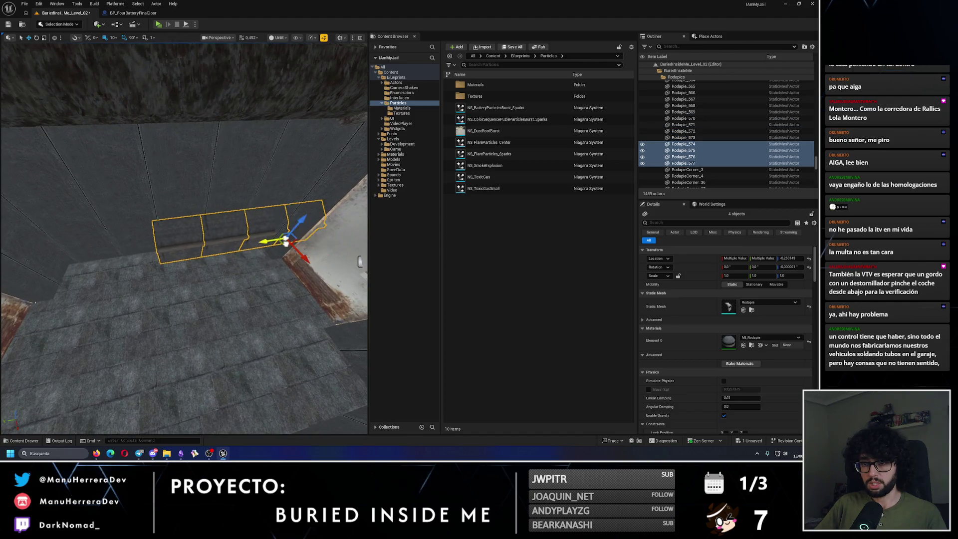
mouse_move(118, 251)
mouse_down()
mouse_move(156, 317)
mouse_move(156, 279)
mouse_move(229, 303)
mouse_up()
key(Delete)
Slide RodapieCorner_64 along Y until it fits the wall corner
click(237, 280)
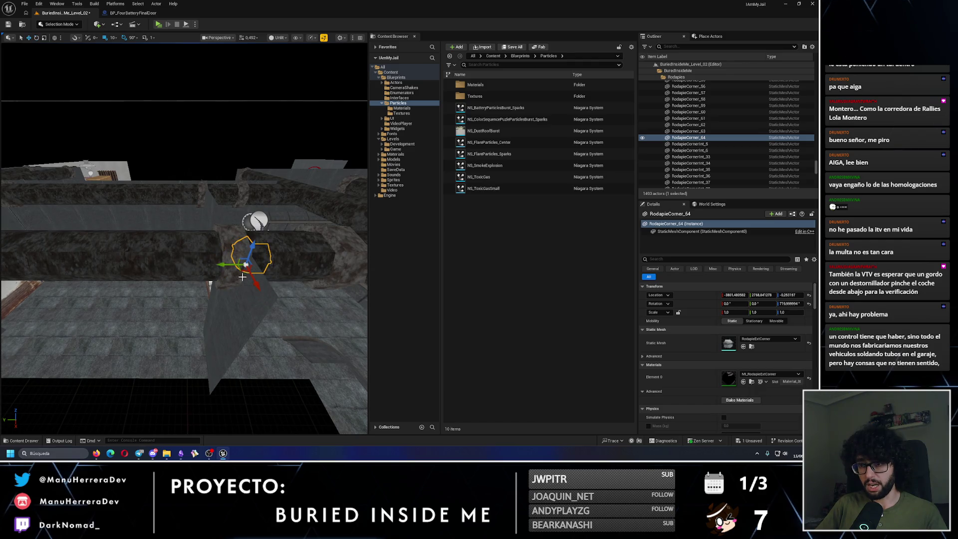
mouse_move(175, 269)
mouse_down()
mouse_move(145, 284)
mouse_move(227, 319)
mouse_move(215, 279)
mouse_move(208, 288)
mouse_up()
drag(118, 304, 146, 267)
drag(181, 325, 176, 324)
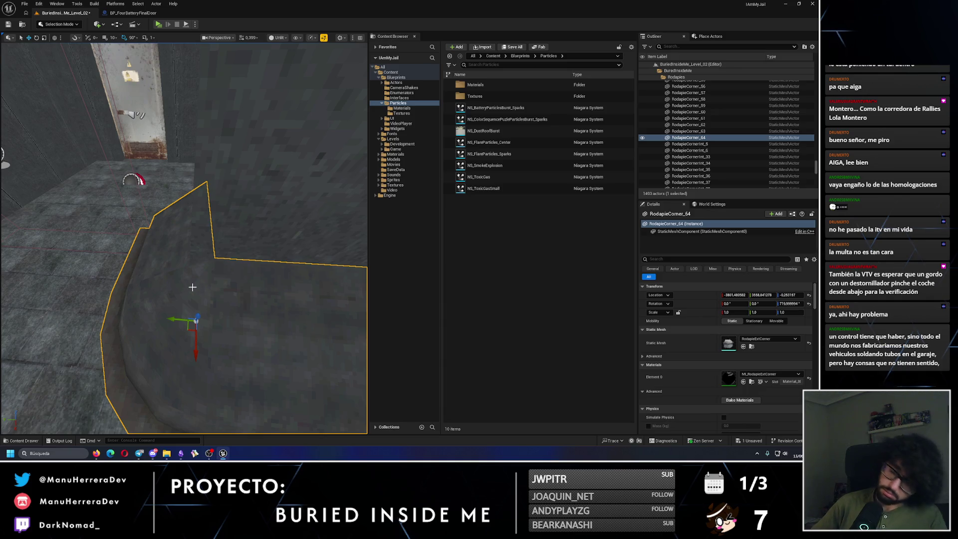
mouse_move(170, 320)
mouse_down()
mouse_move(159, 289)
mouse_move(161, 323)
mouse_up()
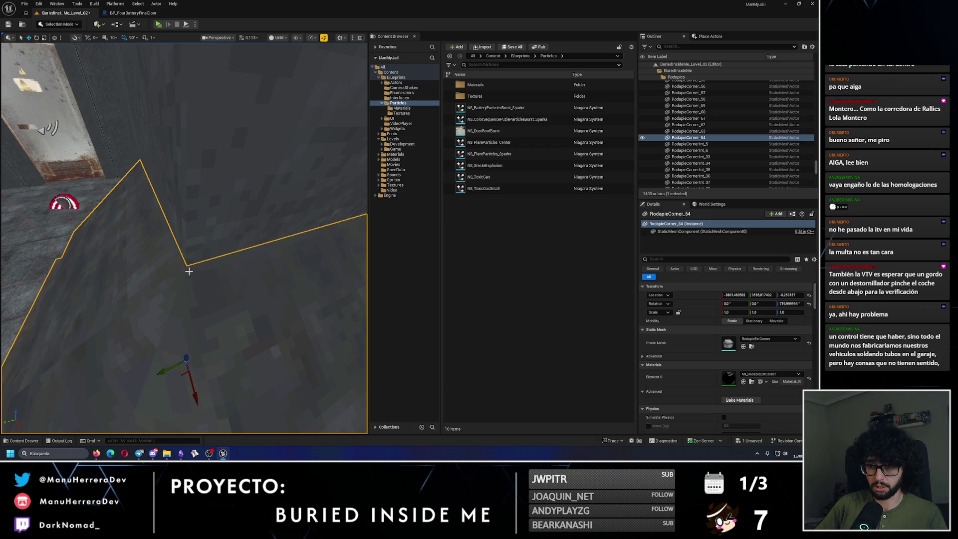
mouse_move(169, 270)
mouse_down()
mouse_move(145, 291)
mouse_move(178, 271)
mouse_up()
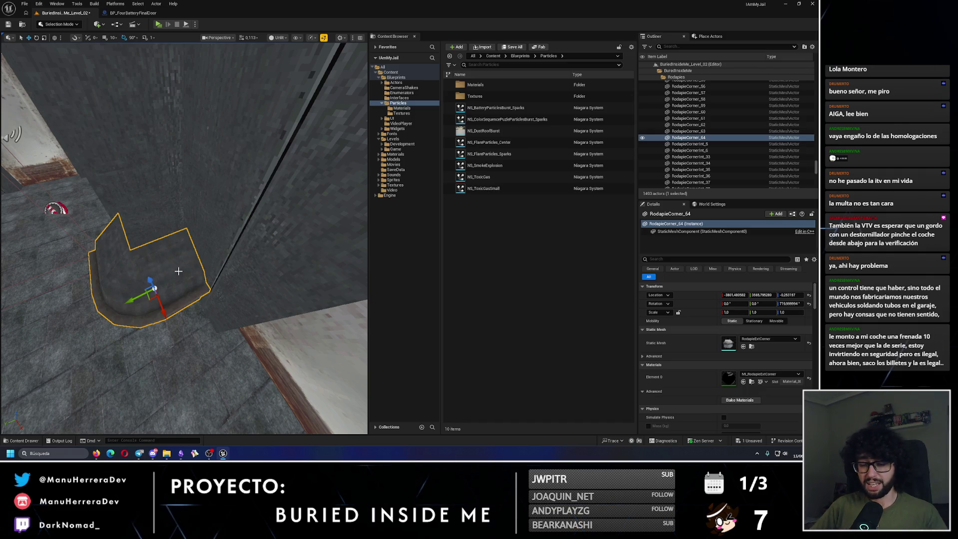
Select Rodapie_576 and its neighbouring baseboard pieces
mouse_move(178, 271)
mouse_down()
mouse_move(258, 259)
mouse_move(264, 234)
mouse_move(301, 249)
mouse_up()
click(162, 276)
ctrl+click(153, 276)
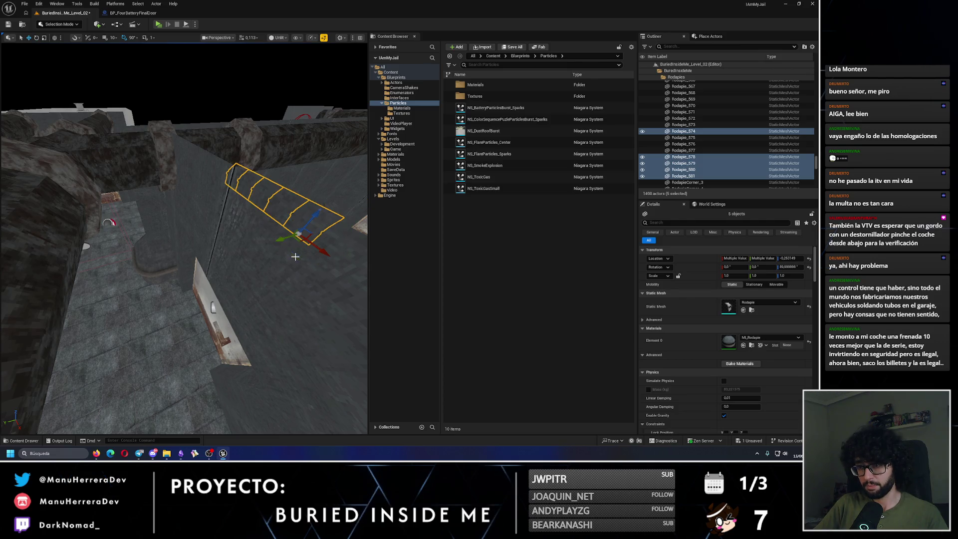
Inspect the new baseboard run and delete the surplus Rodapie_578 piece at the doorway
mouse_move(283, 238)
mouse_down()
mouse_move(222, 357)
mouse_move(205, 309)
mouse_move(221, 280)
mouse_up()
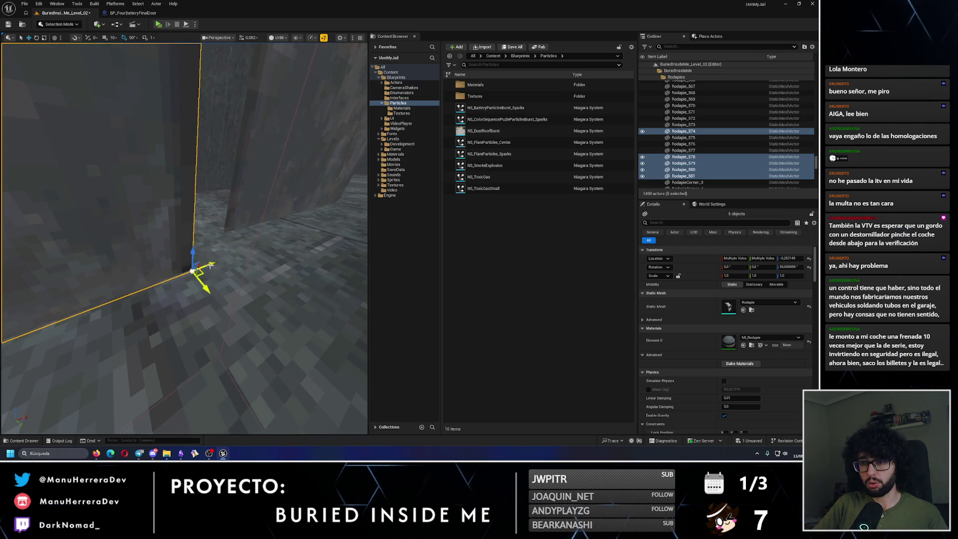
mouse_move(211, 265)
mouse_down()
mouse_move(215, 235)
mouse_move(201, 231)
mouse_up()
click(214, 256)
key(Delete)
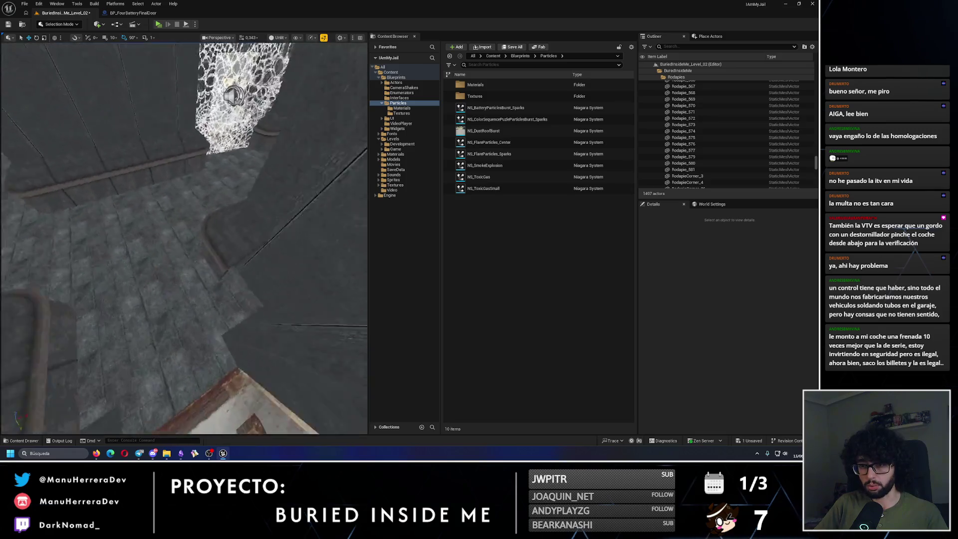
Duplicate baseboard pieces Rodapie_572 to Rodapie_576 as a strip rotated -90 degrees
click(222, 231)
ctrl+click(201, 221)
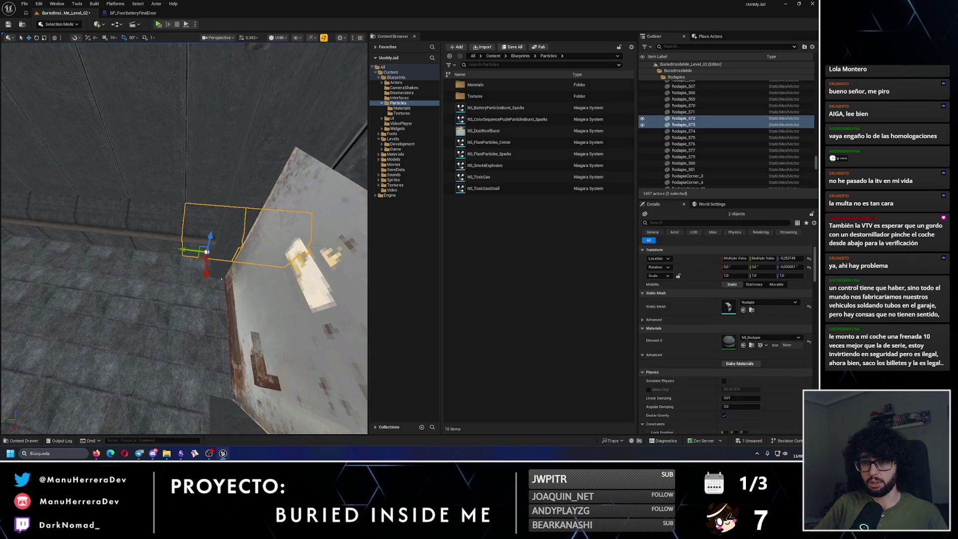
ctrl+click(134, 222)
ctrl+click(94, 218)
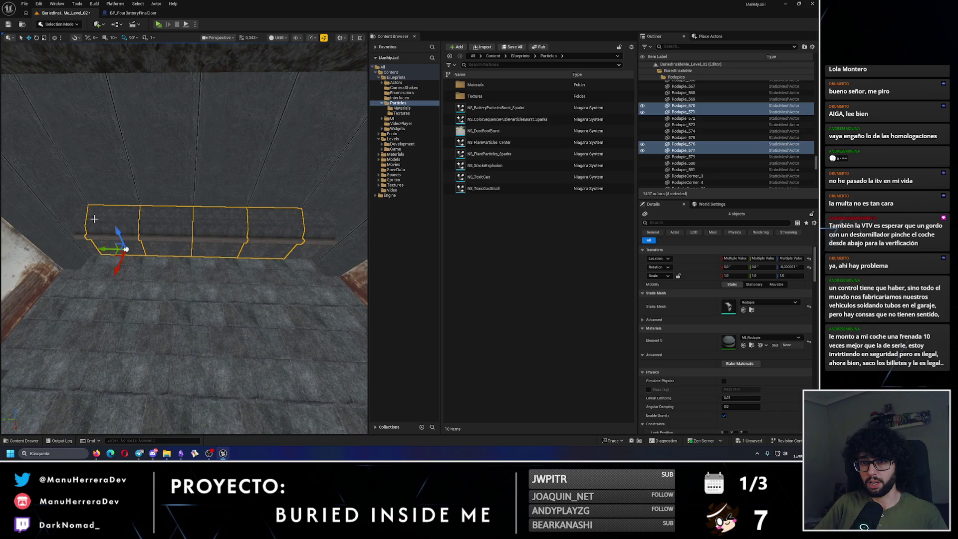
ctrl+click(84, 217)
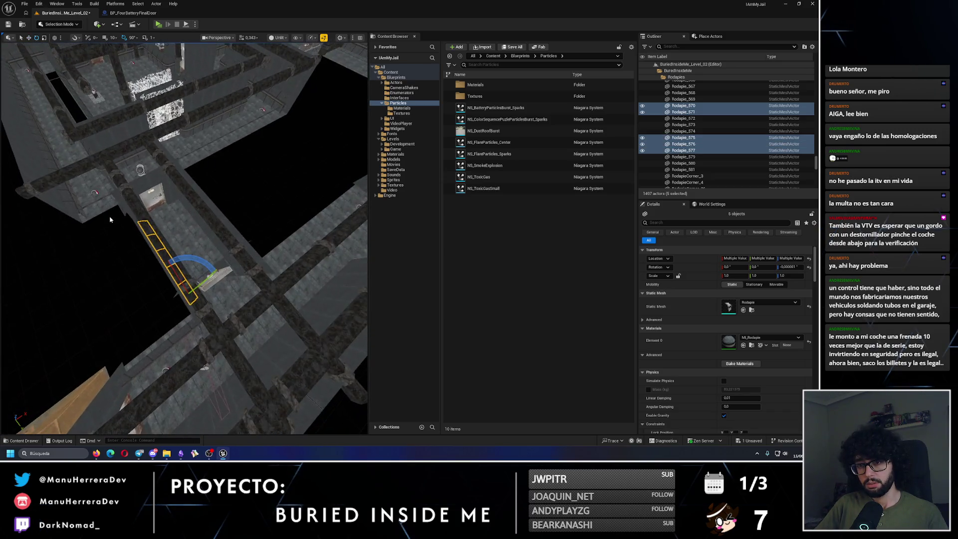
key(f)
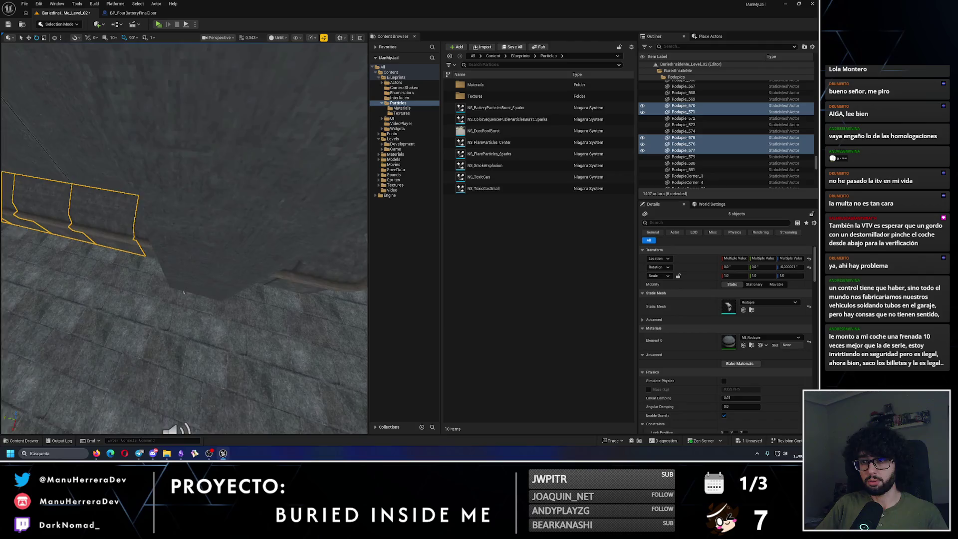
ctrl+click(301, 205)
key(f)
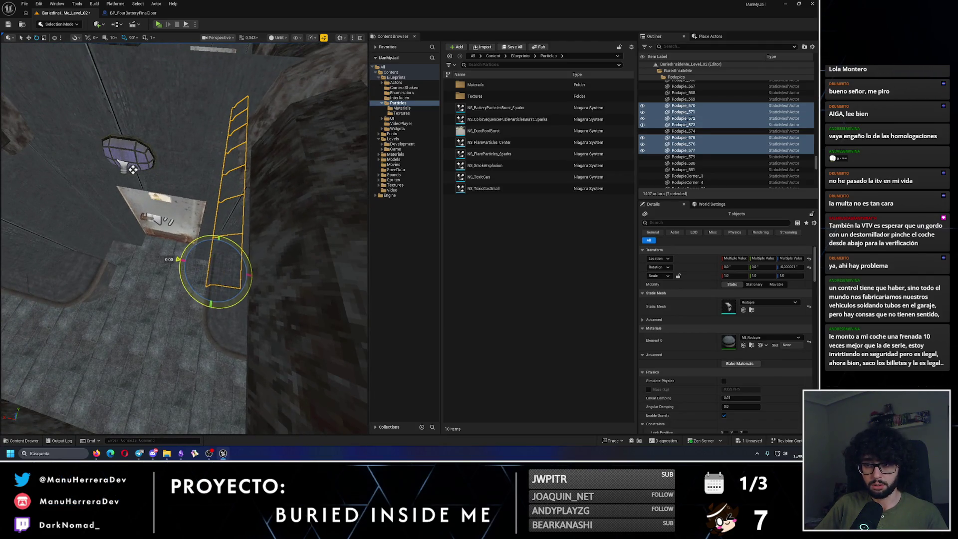
drag(178, 259, 209, 309)
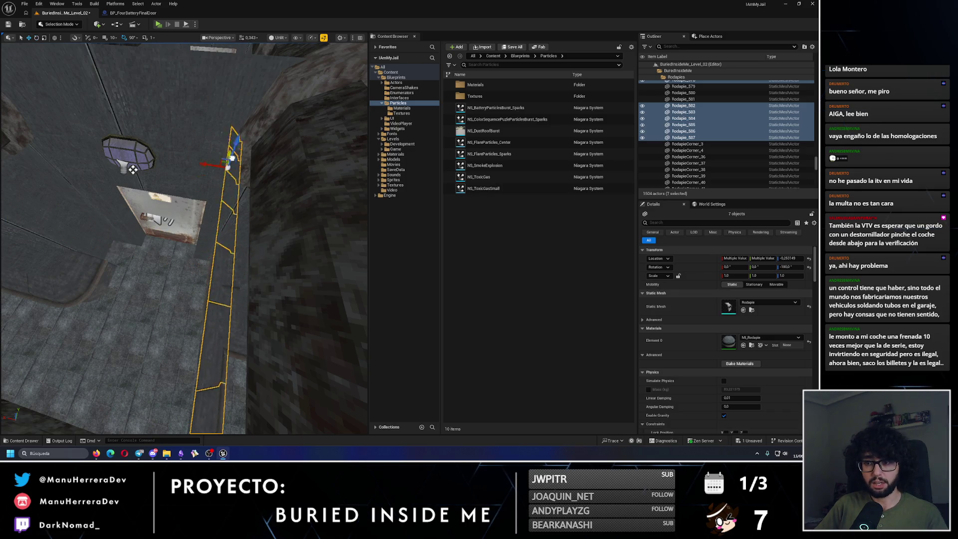
mouse_move(263, 108)
mouse_down()
mouse_move(240, 112)
mouse_move(263, 108)
mouse_move(235, 96)
mouse_move(201, 240)
mouse_move(180, 210)
mouse_move(195, 224)
mouse_move(226, 220)
mouse_move(216, 229)
mouse_move(224, 260)
mouse_move(274, 332)
mouse_move(190, 227)
mouse_up()
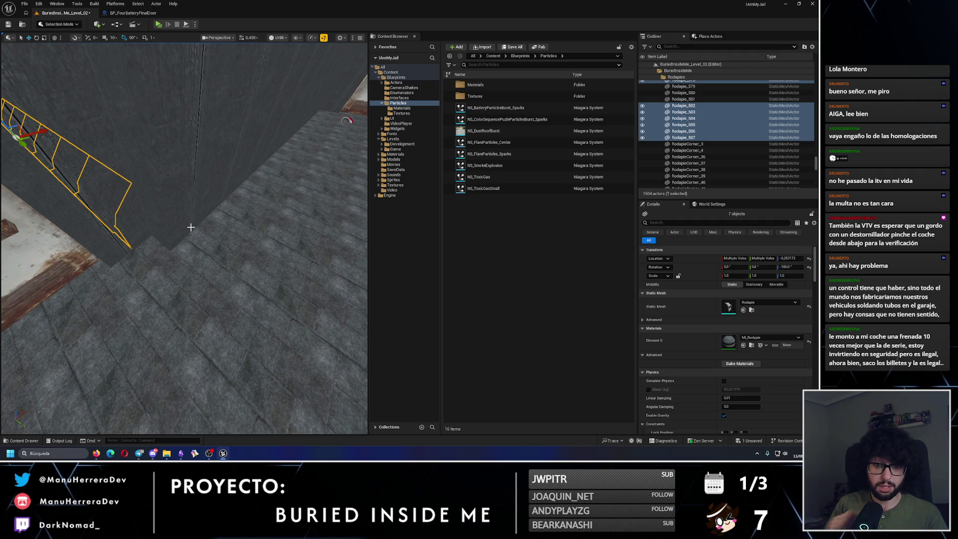
Duplicate RodapieCorner_64 as RodapieCorner_65 for the outer wall corner
mouse_move(259, 251)
mouse_down()
mouse_move(184, 238)
mouse_move(147, 270)
mouse_move(144, 290)
mouse_move(150, 280)
mouse_move(259, 269)
mouse_move(249, 284)
mouse_move(249, 239)
mouse_move(200, 210)
mouse_move(199, 194)
mouse_up()
click(149, 230)
key(w)
key(ctrl+z)
mouse_move(254, 269)
mouse_down()
mouse_move(234, 269)
mouse_move(255, 269)
mouse_up()
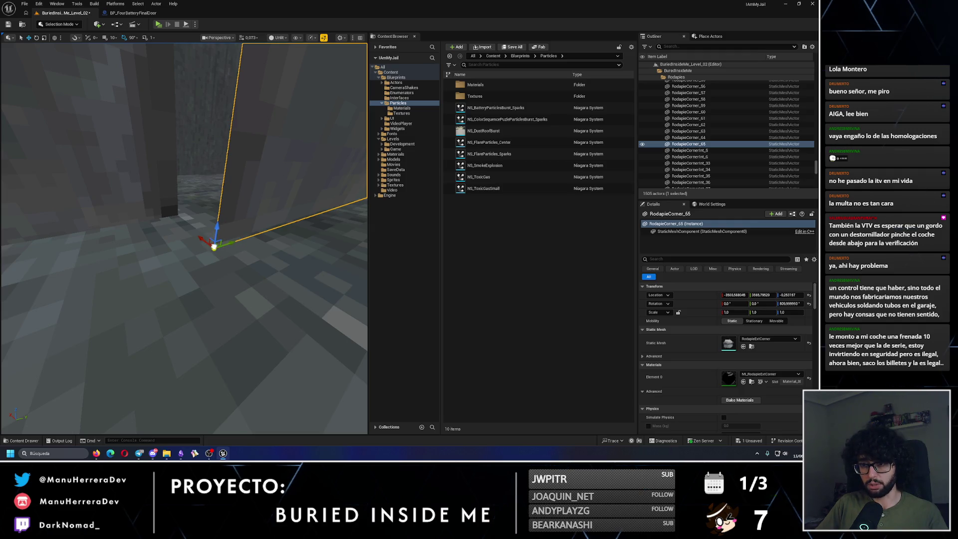
Try moving RodapieCorner_65 toward the wall corner, undoing the misplaced moves
key(ctrl+z)
key(ctrl+z)
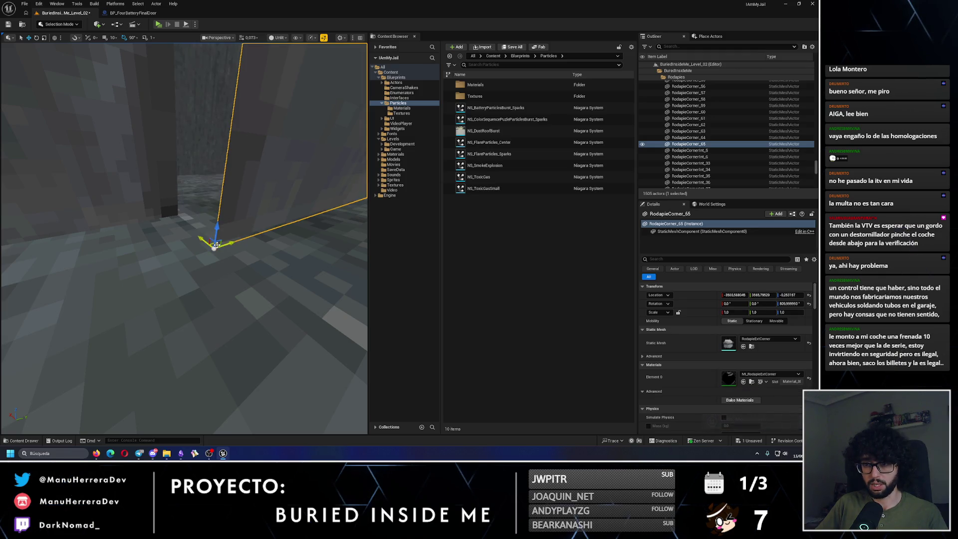
drag(216, 244, 175, 222)
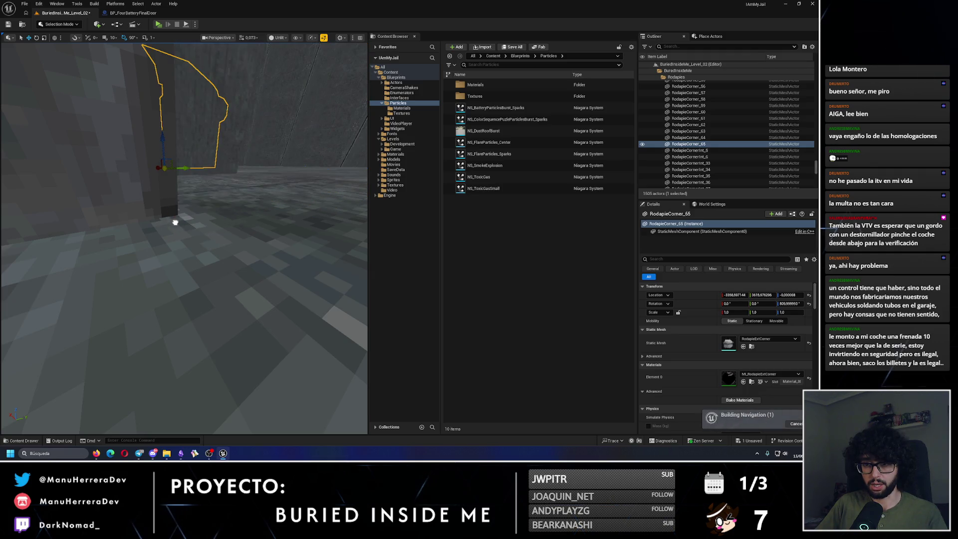
key(ctrl+z)
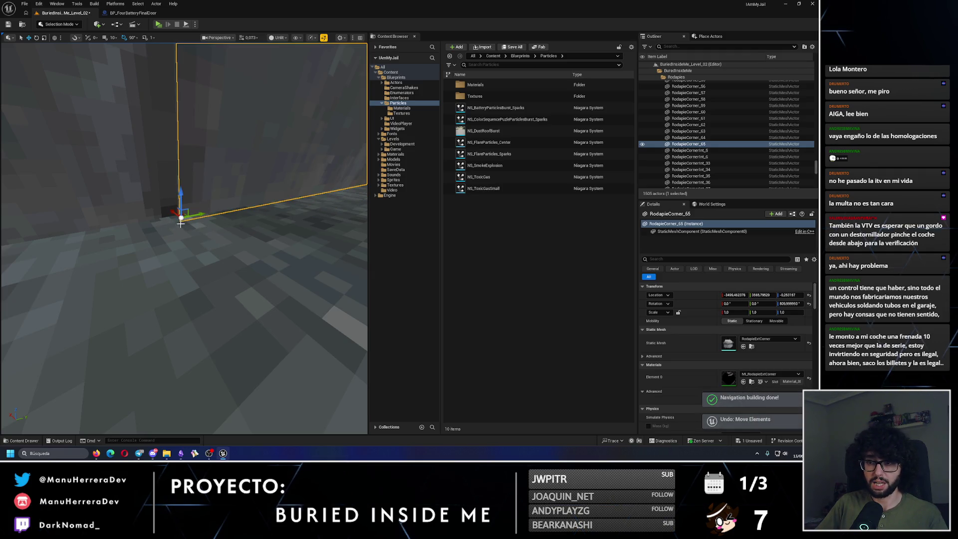
scroll(180, 220, down, 2)
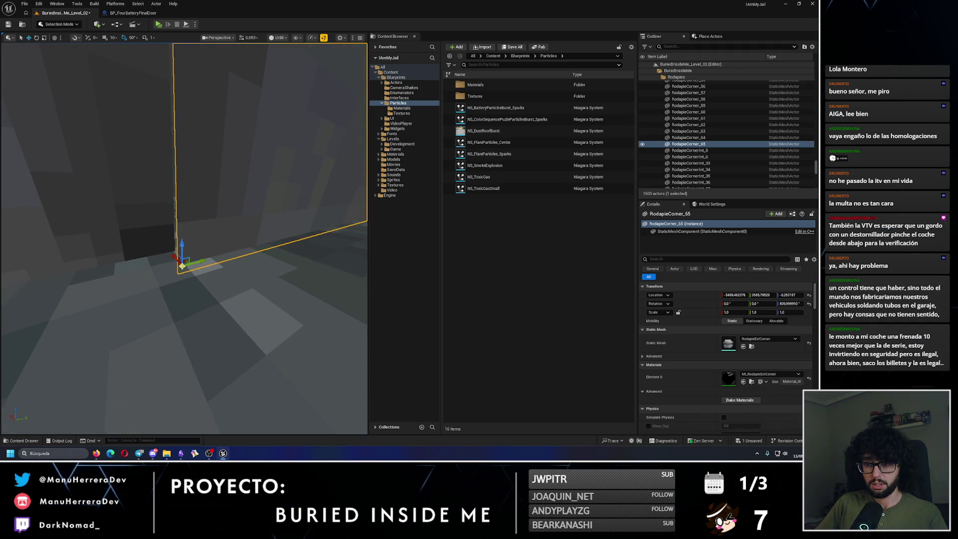
drag(179, 267, 172, 263)
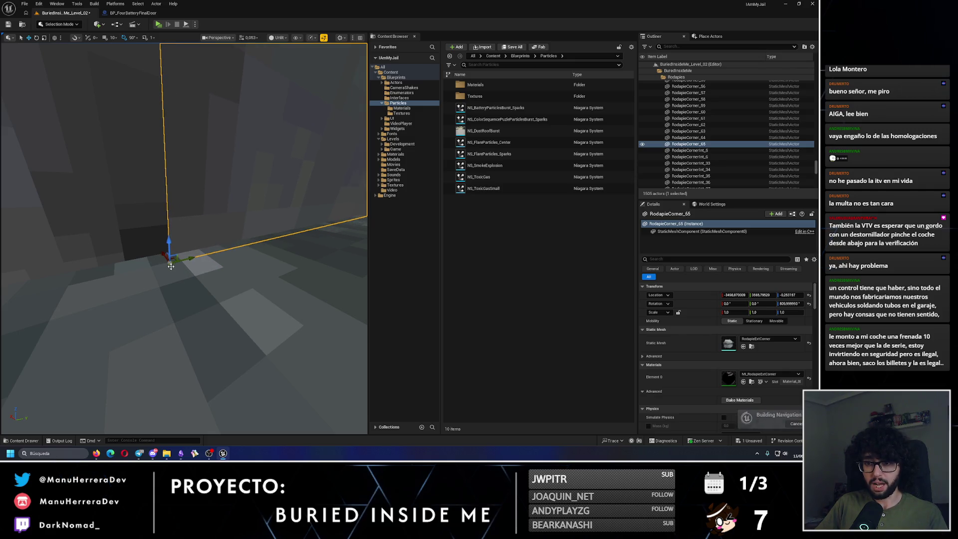
key(ctrl+z)
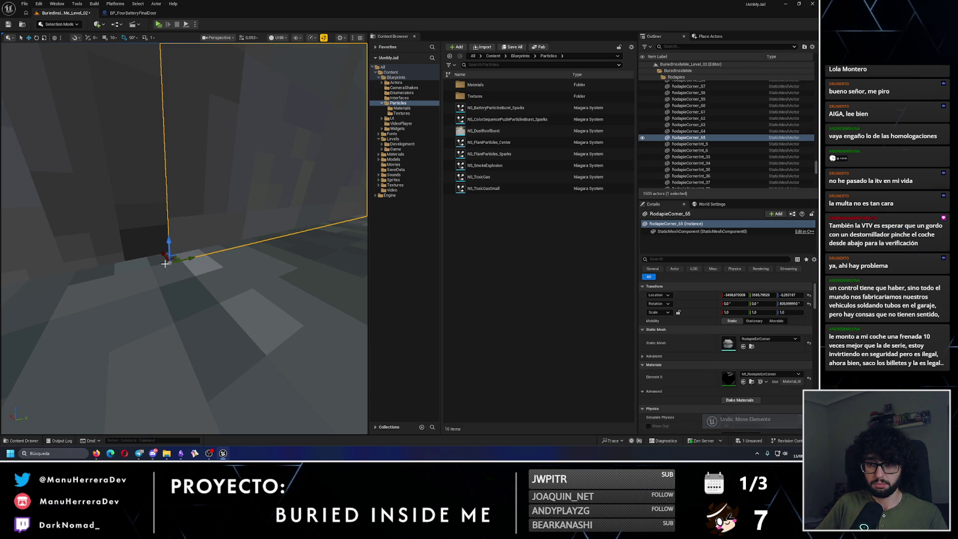
mouse_move(190, 258)
mouse_down()
mouse_move(205, 255)
mouse_move(176, 250)
mouse_up()
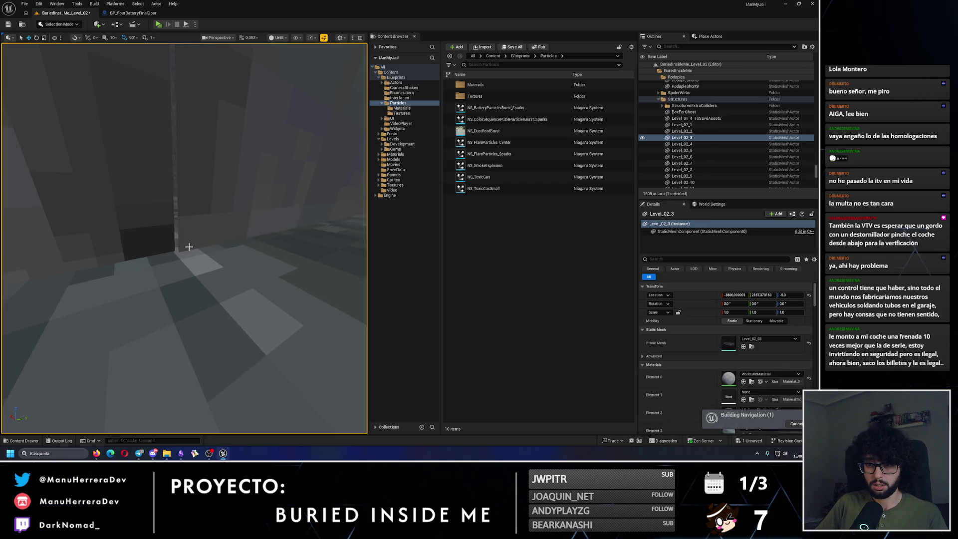
Set the pivot at its bottom corner and nudge RodapieCorner_65 flush against the wall
alt+middle_click(185, 258)
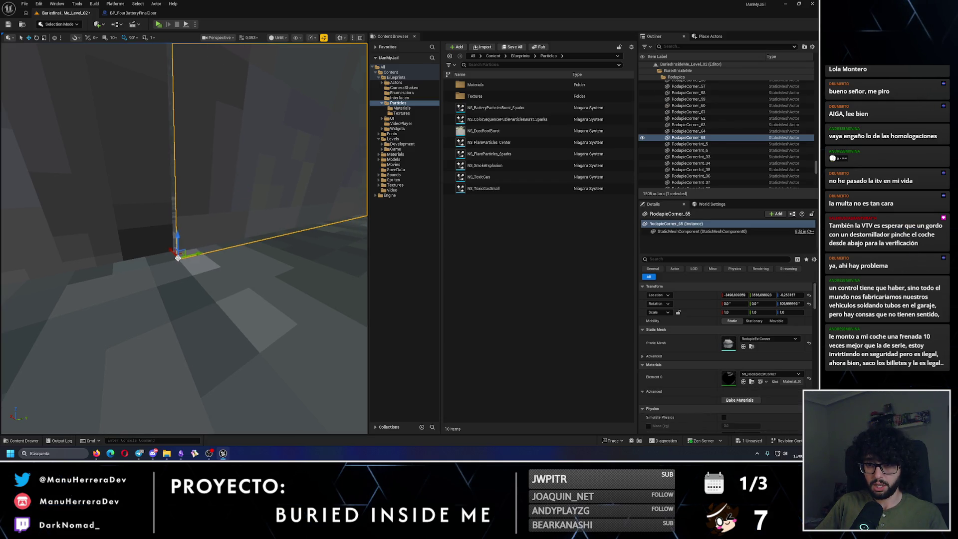
scroll(177, 257, up, 5)
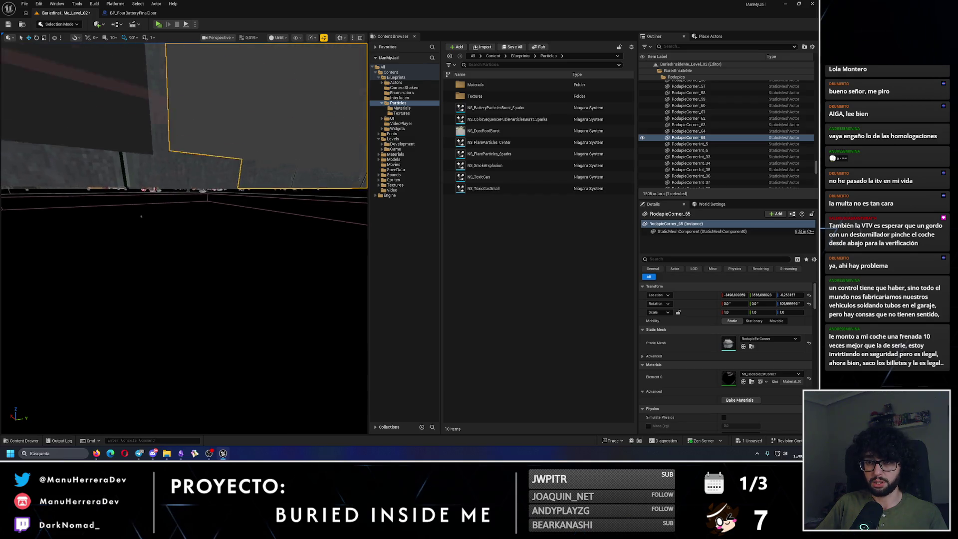
drag(141, 216, 197, 228)
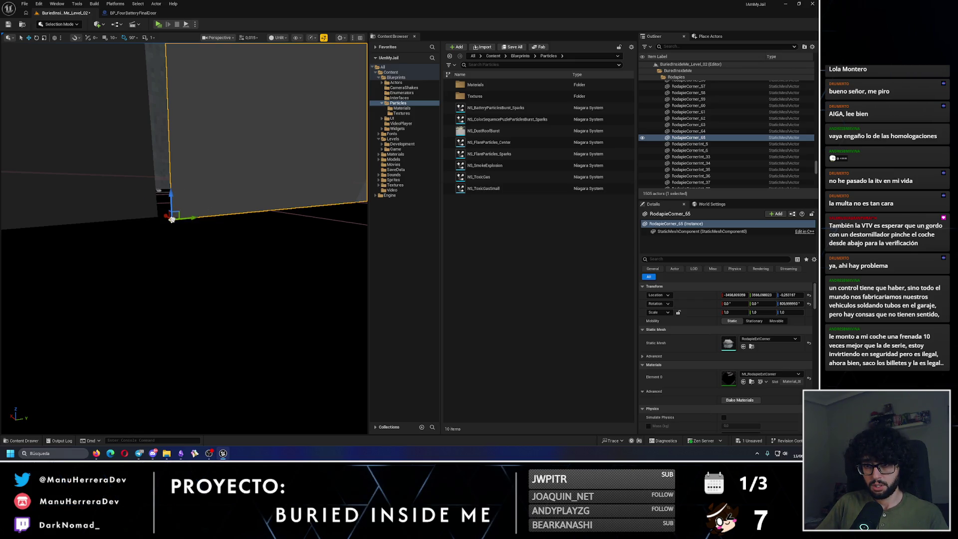
mouse_move(172, 219)
mouse_down()
mouse_move(129, 247)
mouse_move(190, 187)
mouse_up()
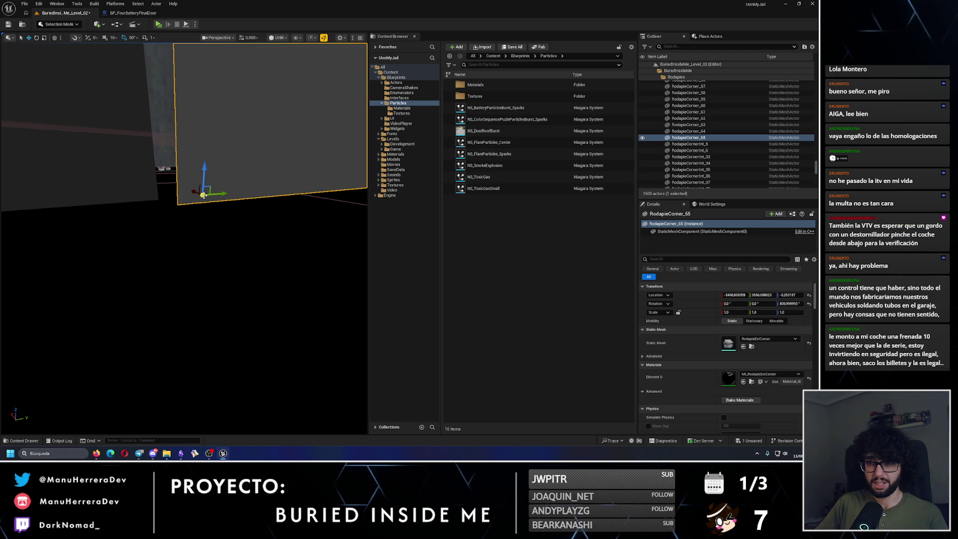
drag(194, 200, 170, 208)
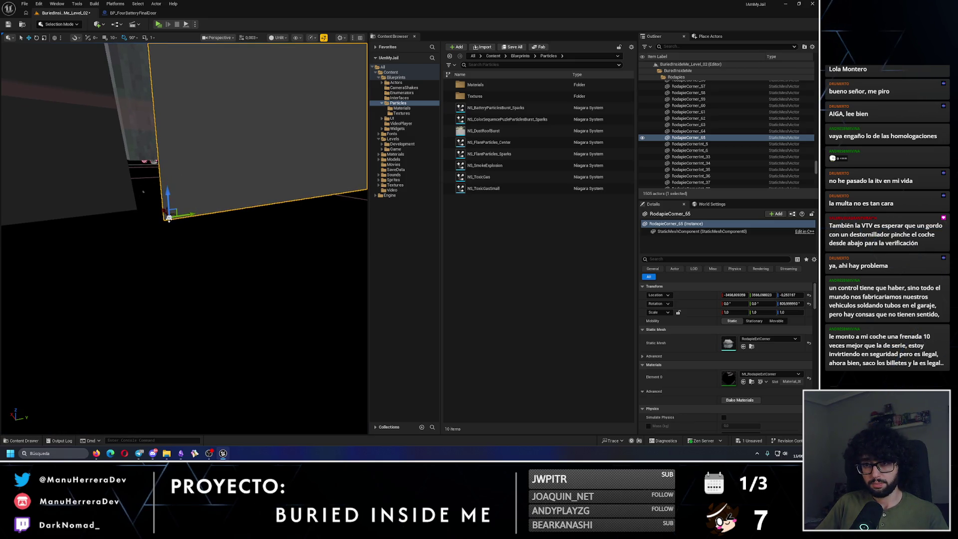
mouse_move(168, 217)
mouse_down()
mouse_move(137, 209)
mouse_move(172, 222)
mouse_move(256, 227)
mouse_up()
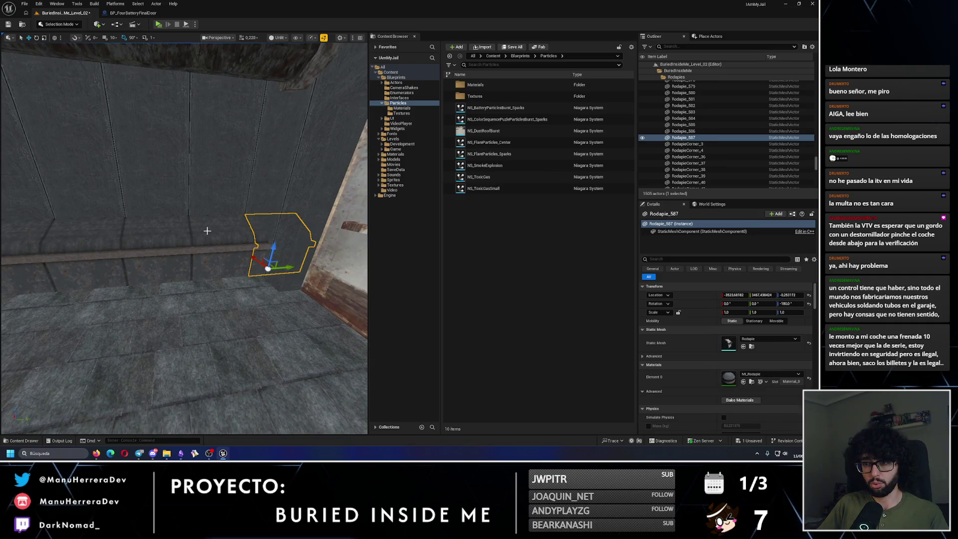
Select the seven baseboard pieces in the row, including Rodapie_584 to Rodapie_586
click(239, 227)
ctrl+click(269, 234)
ctrl+click(309, 234)
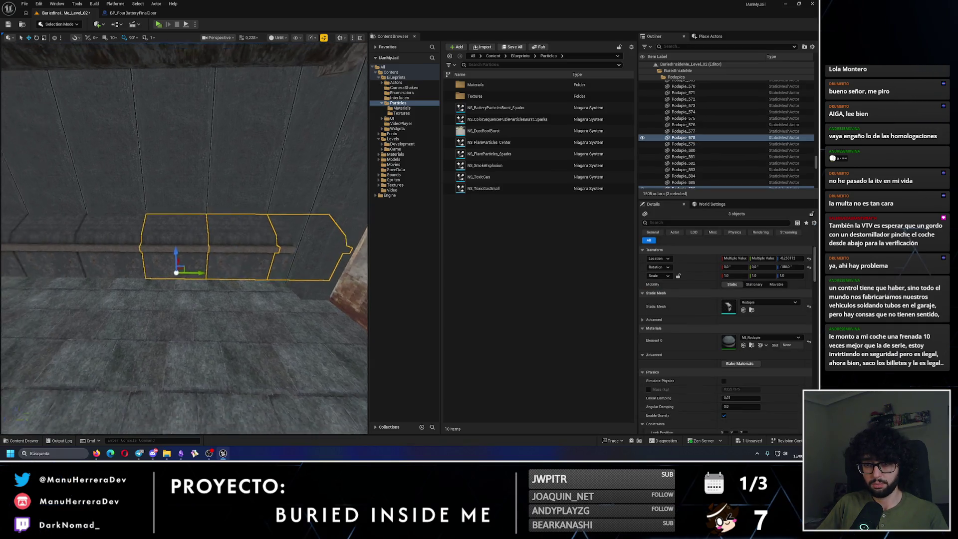
drag(172, 232, 170, 235)
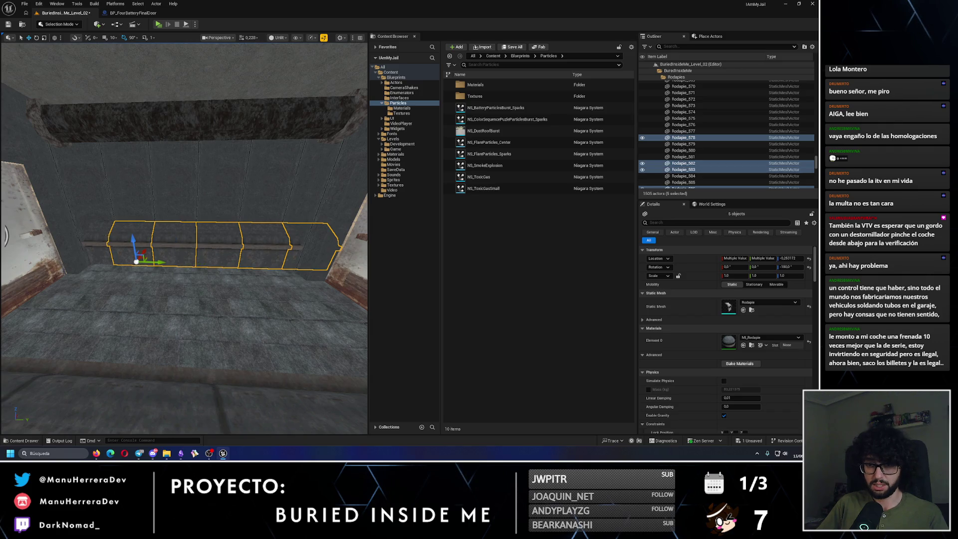
click(108, 231)
drag(108, 232, 74, 229)
key(ctrl+z)
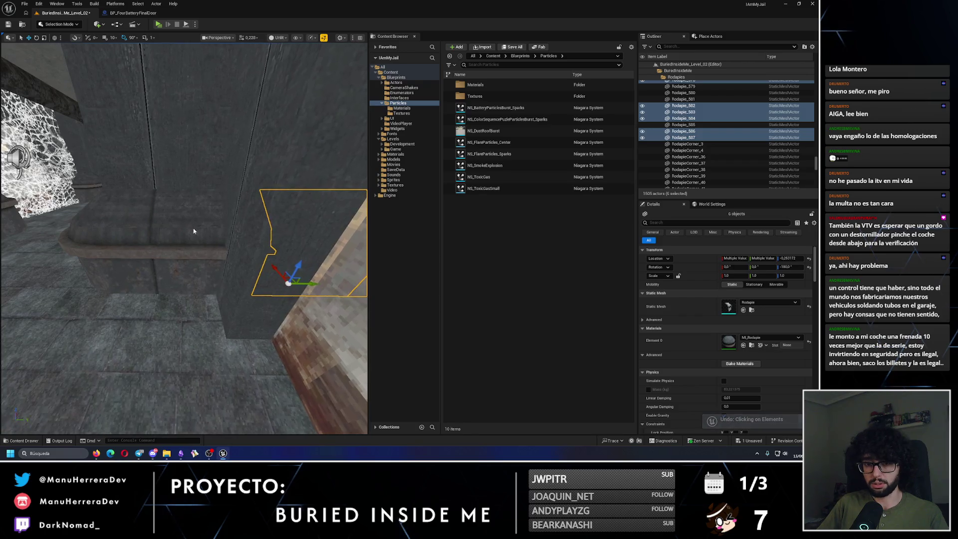
ctrl+click(295, 234)
Duplicate the seven pieces rotated -90° and set the copies' height along the next wall
key(e)
drag(142, 257, 4, 226)
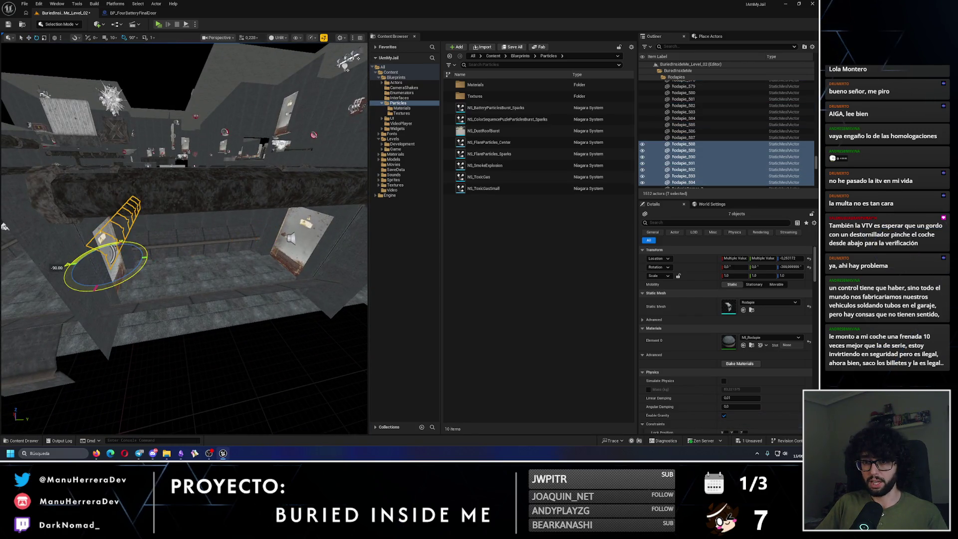
key(f)
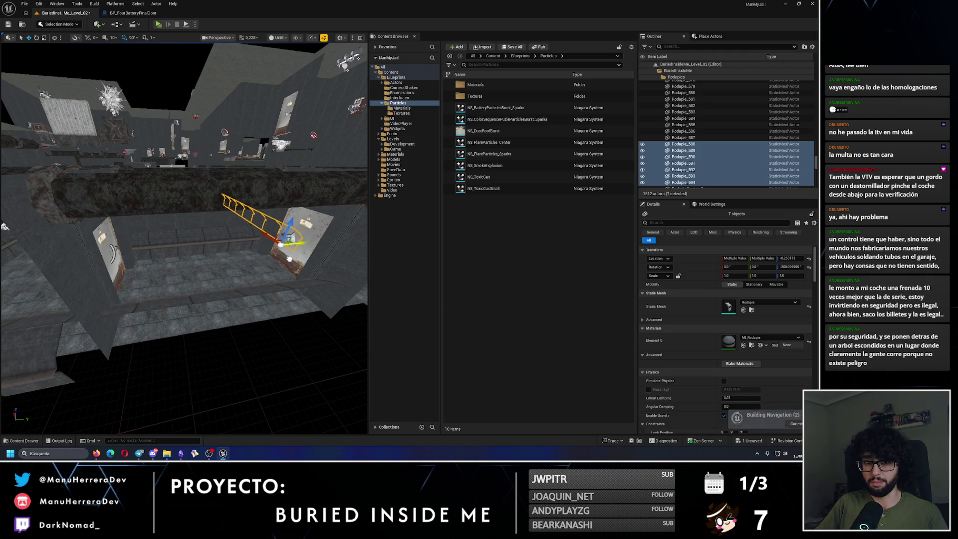
mouse_move(210, 319)
mouse_down()
mouse_move(169, 284)
mouse_move(168, 334)
mouse_move(184, 304)
mouse_move(182, 325)
mouse_up()
mouse_move(192, 270)
mouse_down()
mouse_move(188, 245)
mouse_move(187, 260)
mouse_up()
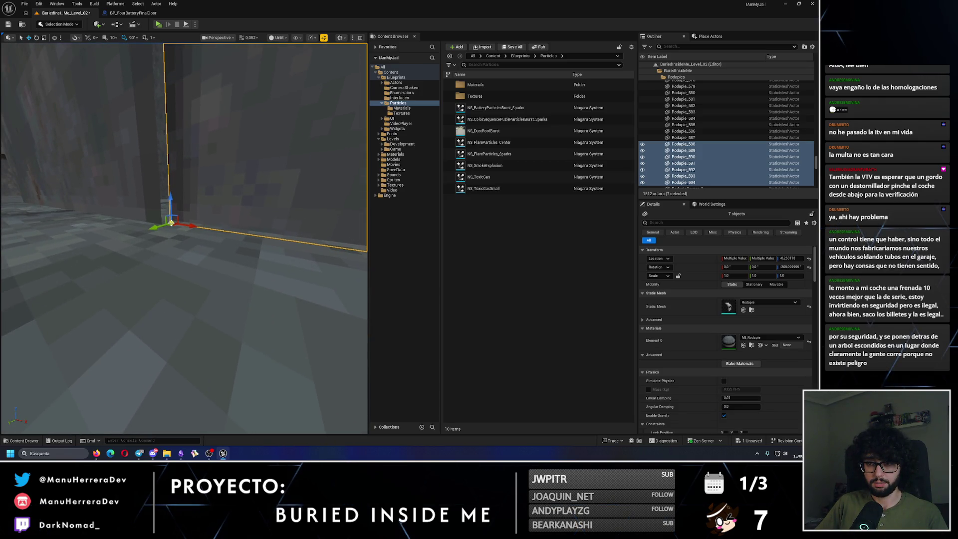
drag(170, 223, 179, 230)
click(146, 263)
drag(146, 263, 146, 264)
Duplicate five baseboard pieces, up to Rodapie_592, further along the wall
click(254, 205)
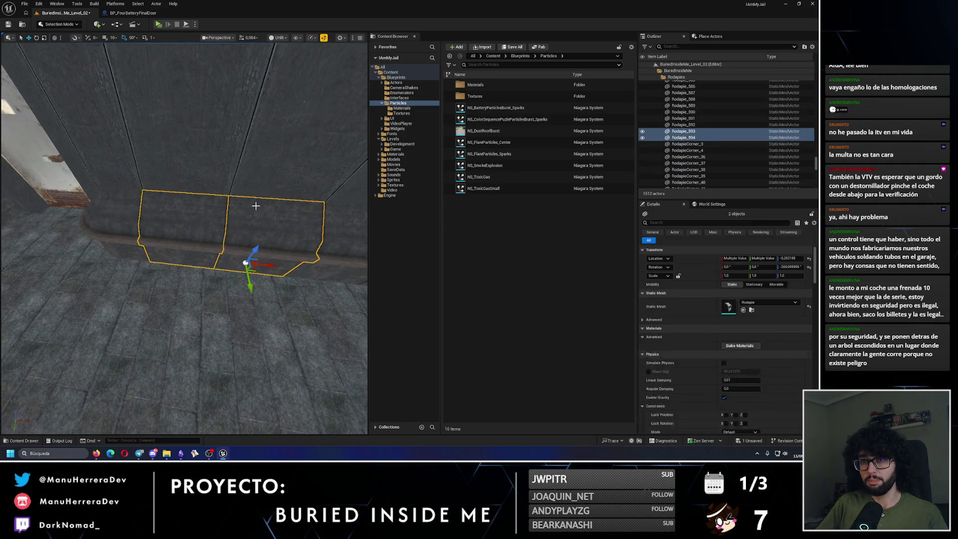
mouse_move(255, 205)
mouse_down()
mouse_move(195, 268)
mouse_move(176, 196)
mouse_up()
click(235, 235)
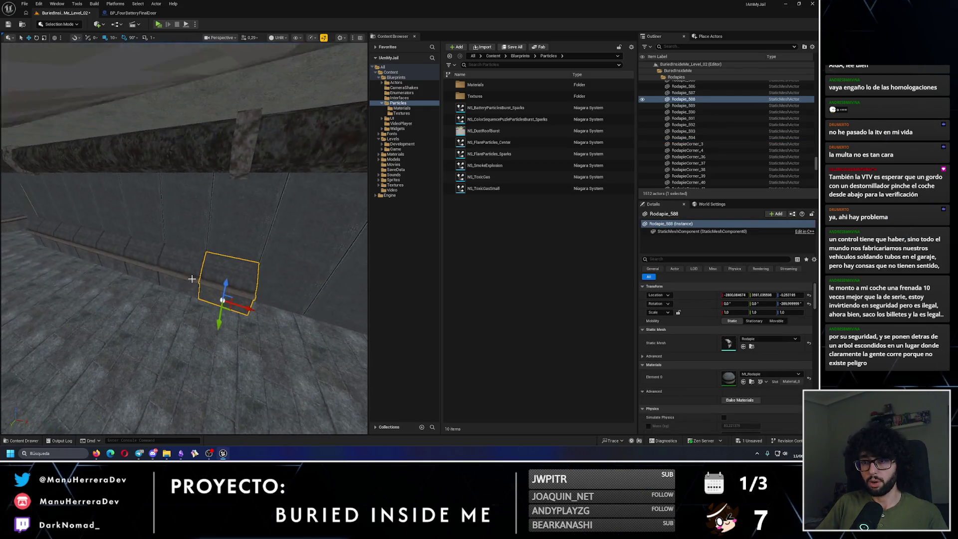
ctrl+click(175, 272)
ctrl+click(135, 257)
ctrl+click(105, 249)
ctrl+click(89, 247)
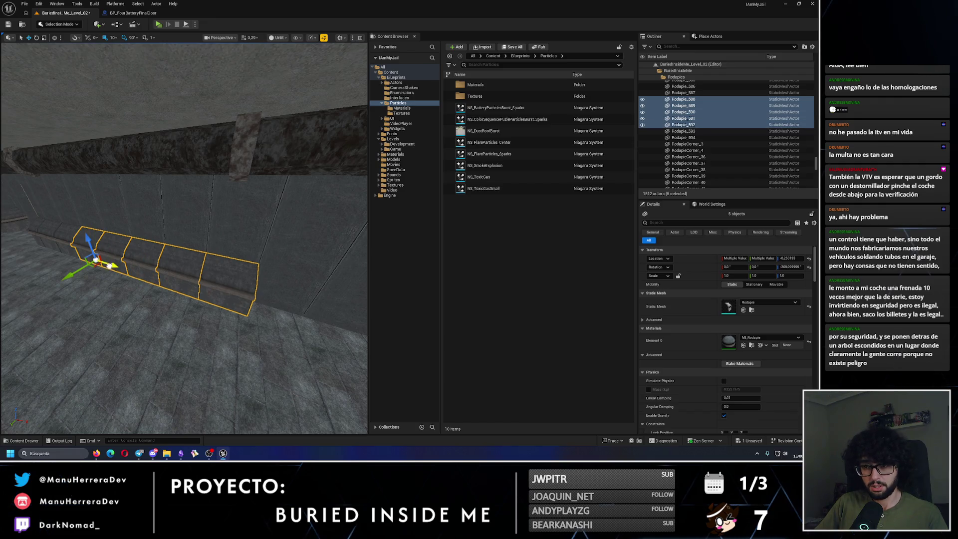
drag(111, 265, 265, 313)
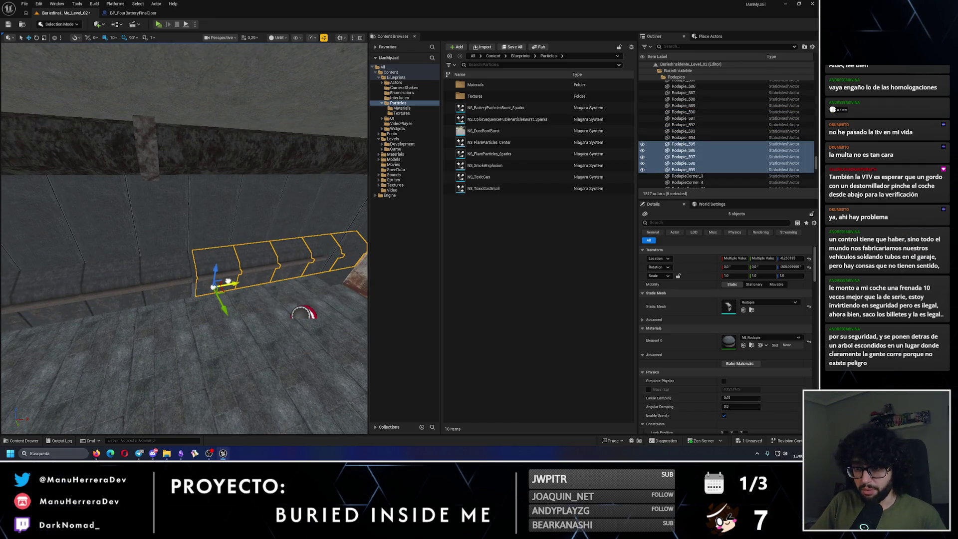
drag(237, 278, 211, 91)
key(f)
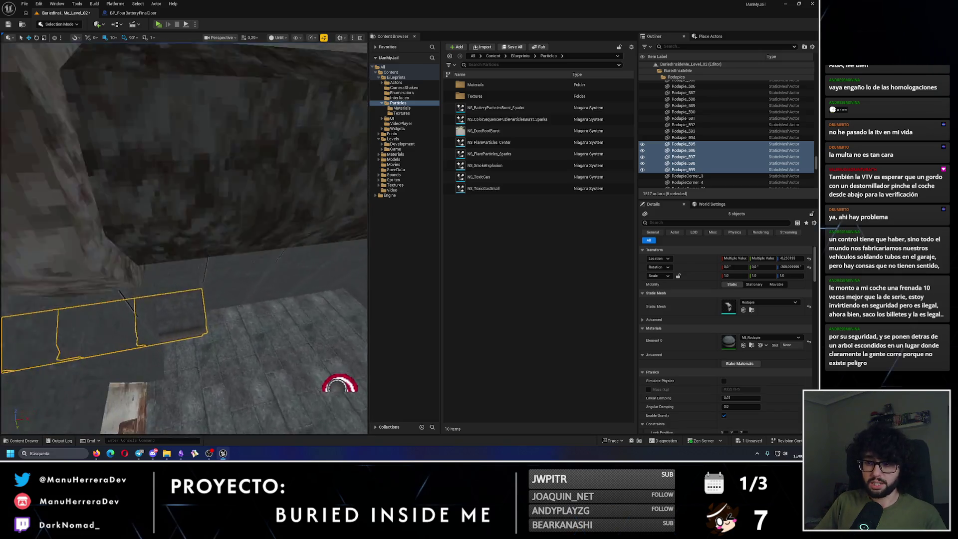
drag(225, 281, 225, 278)
Copy Rodapie_595 and Rodapie_596 along the wall and remove the unwanted extra copy
click(178, 276)
click(146, 318)
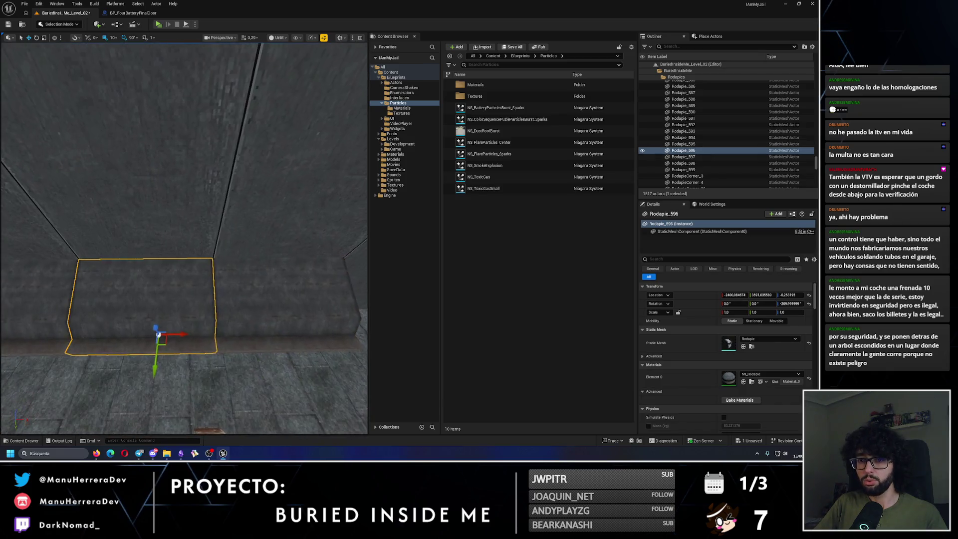
ctrl+click(171, 278)
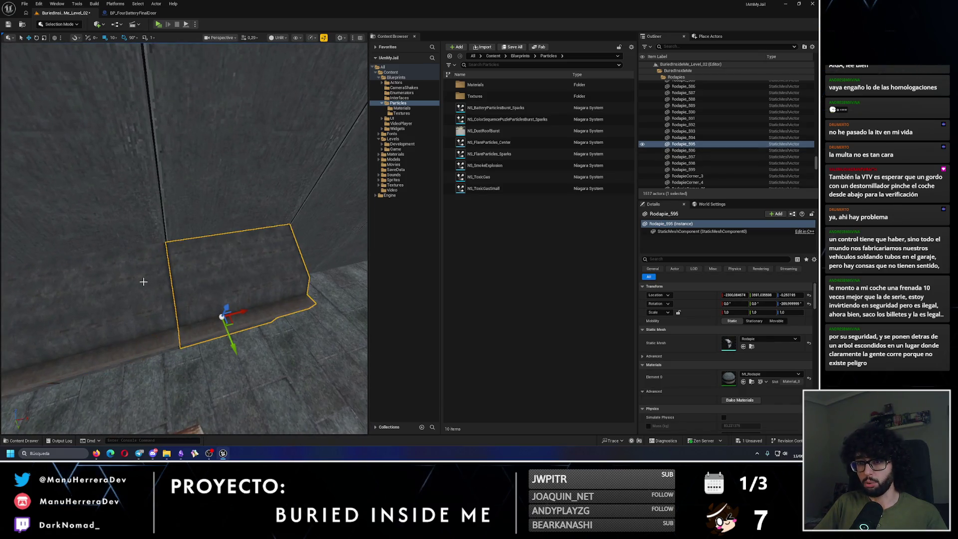
mouse_move(136, 276)
mouse_down()
mouse_move(257, 272)
mouse_move(229, 276)
mouse_up()
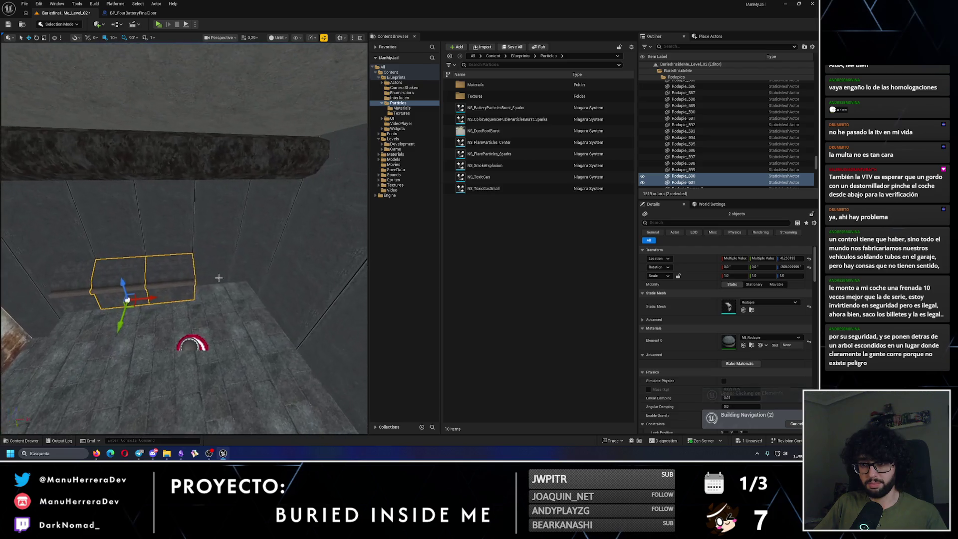
alt+drag(231, 279, 235, 286)
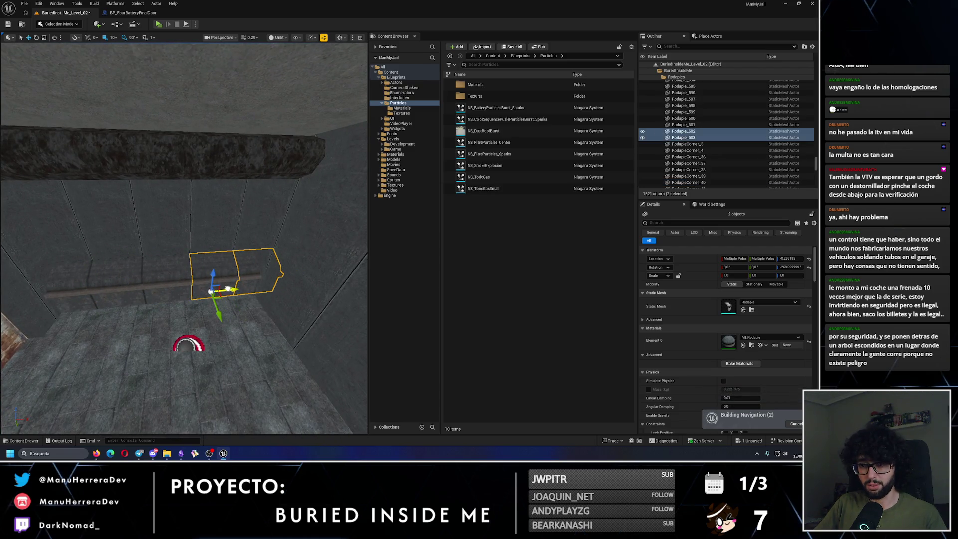
key(ctrl+z)
key(Escape)
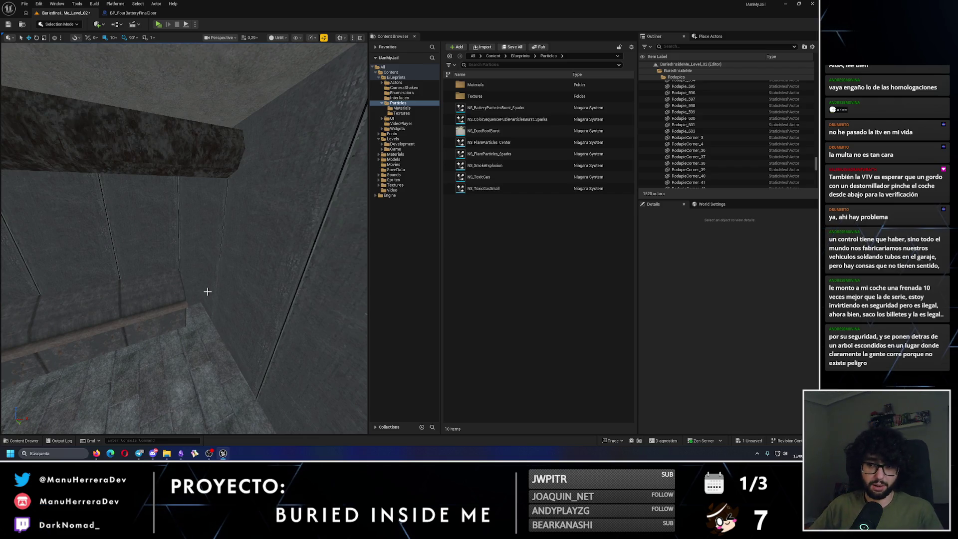
Duplicate corridor baseboards turned 180° and slide them along the opposite wall
mouse_move(207, 291)
mouse_down()
mouse_move(125, 242)
mouse_move(105, 259)
mouse_move(95, 254)
mouse_up()
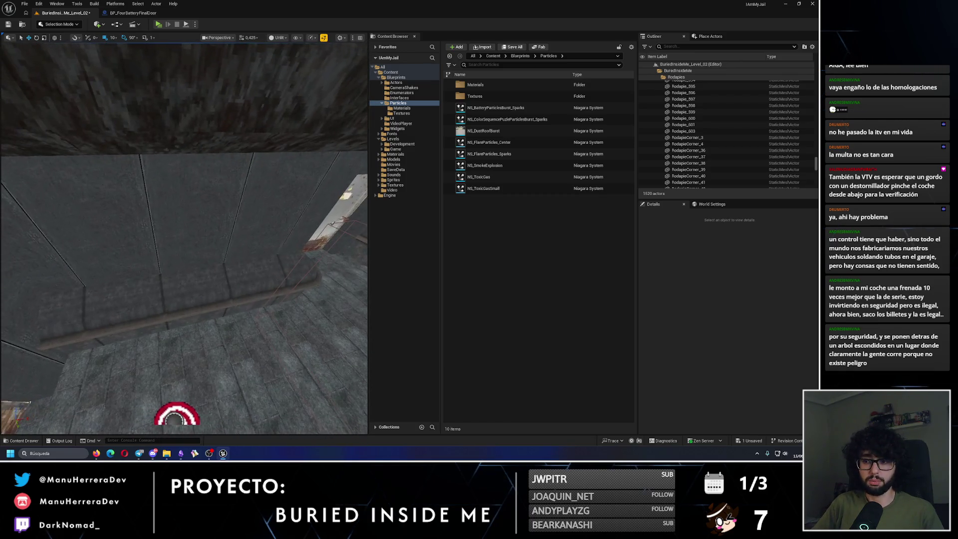
click(234, 289)
ctrl+click(130, 279)
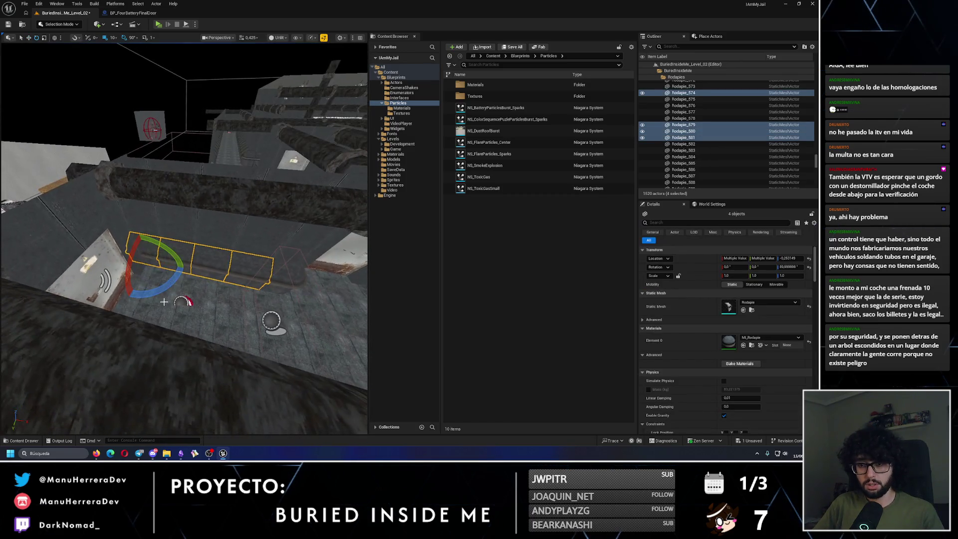
drag(184, 270, 117, 252)
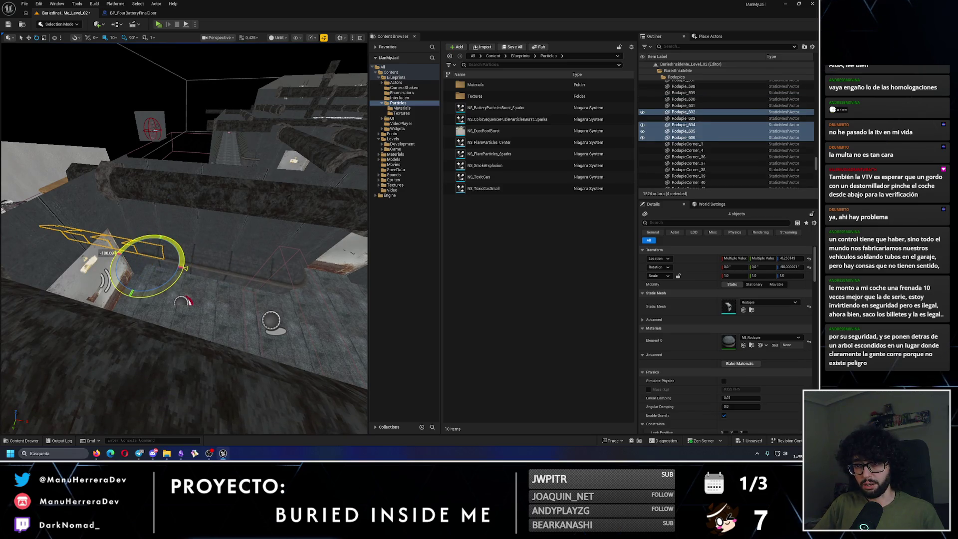
drag(282, 291, 126, 285)
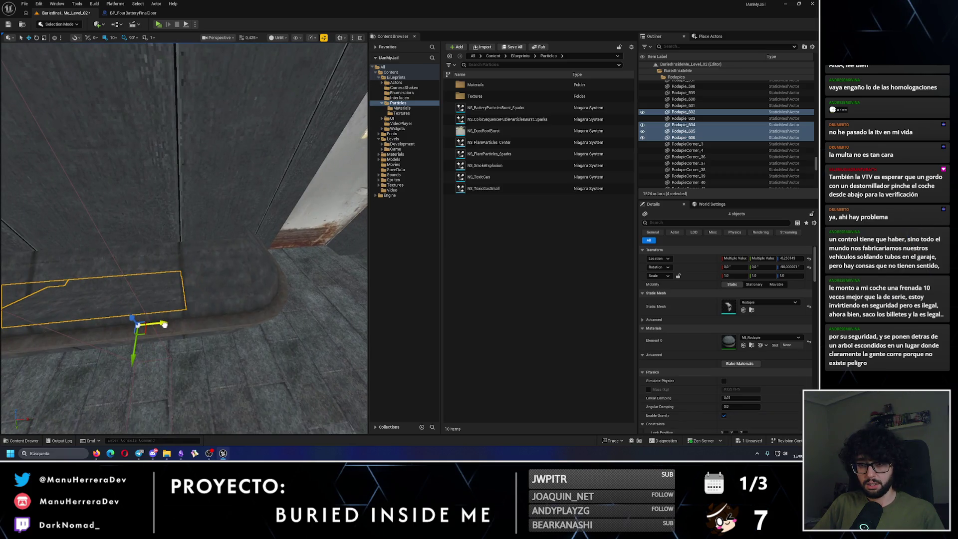
mouse_move(165, 324)
mouse_down()
mouse_move(192, 295)
mouse_move(238, 294)
mouse_up()
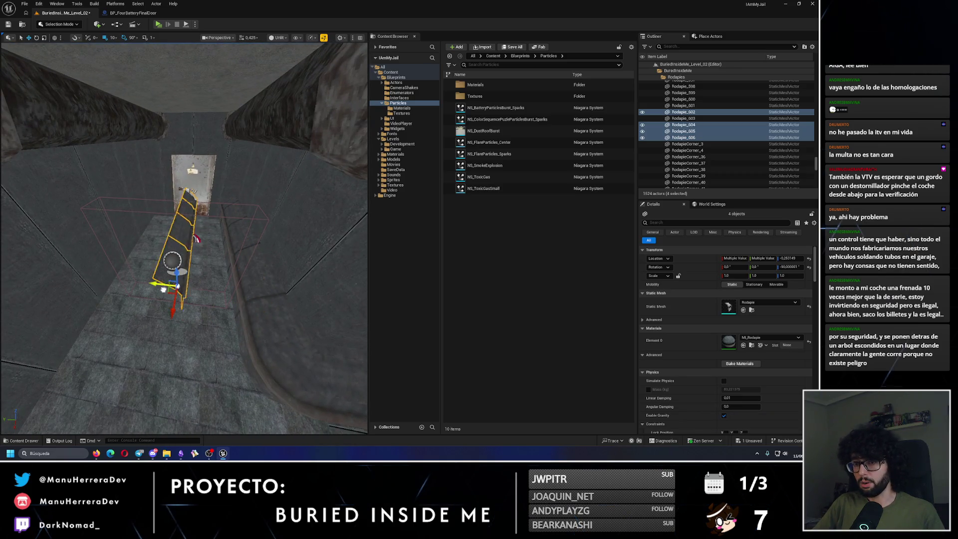
mouse_move(163, 289)
mouse_down()
mouse_move(109, 237)
mouse_move(202, 301)
mouse_up()
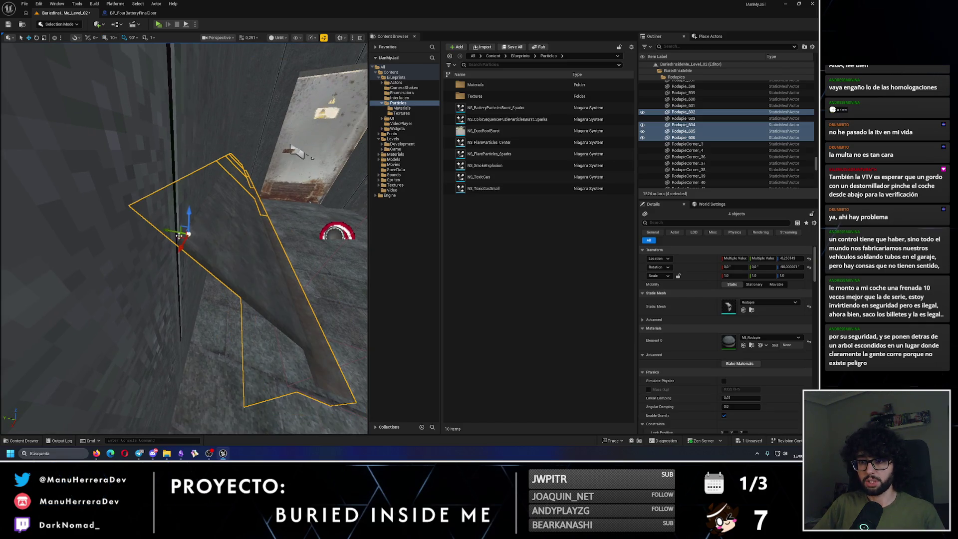
mouse_move(179, 236)
mouse_down()
mouse_move(203, 243)
mouse_move(162, 211)
mouse_up()
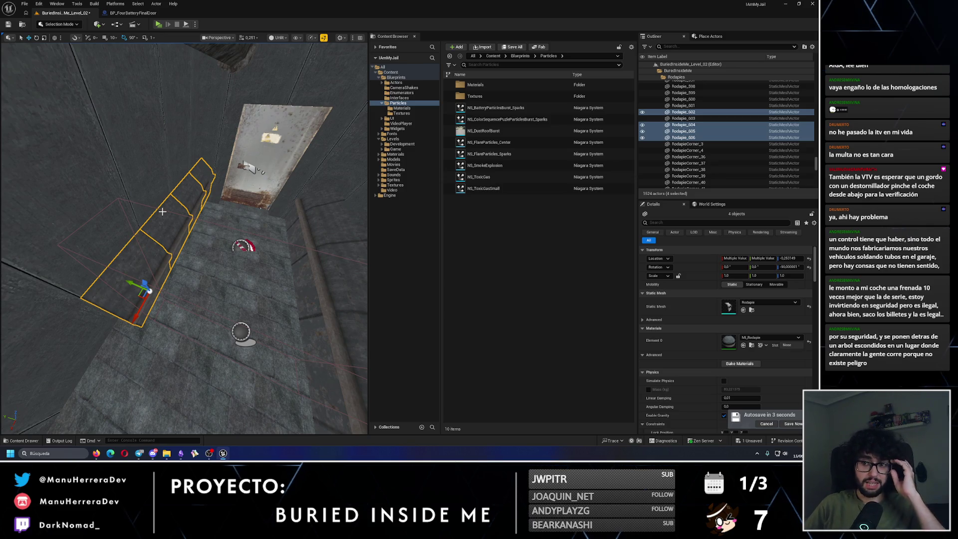
mouse_move(162, 211)
mouse_down()
mouse_move(162, 165)
mouse_move(165, 179)
mouse_move(139, 199)
mouse_move(150, 205)
mouse_move(116, 200)
mouse_up()
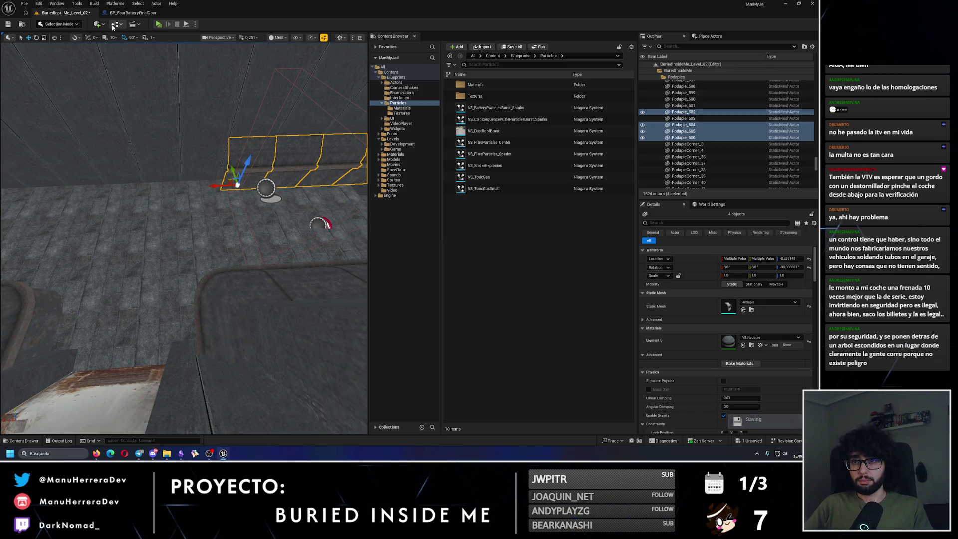
Duplicate four baseboards twice to continue the row to the door, ending at Rodapie_614
mouse_move(226, 184)
mouse_down()
mouse_move(42, 169)
mouse_move(75, 166)
mouse_move(99, 209)
mouse_up()
mouse_move(264, 247)
mouse_down()
mouse_move(113, 243)
mouse_move(232, 303)
mouse_move(162, 305)
mouse_move(179, 297)
mouse_up()
click(232, 303)
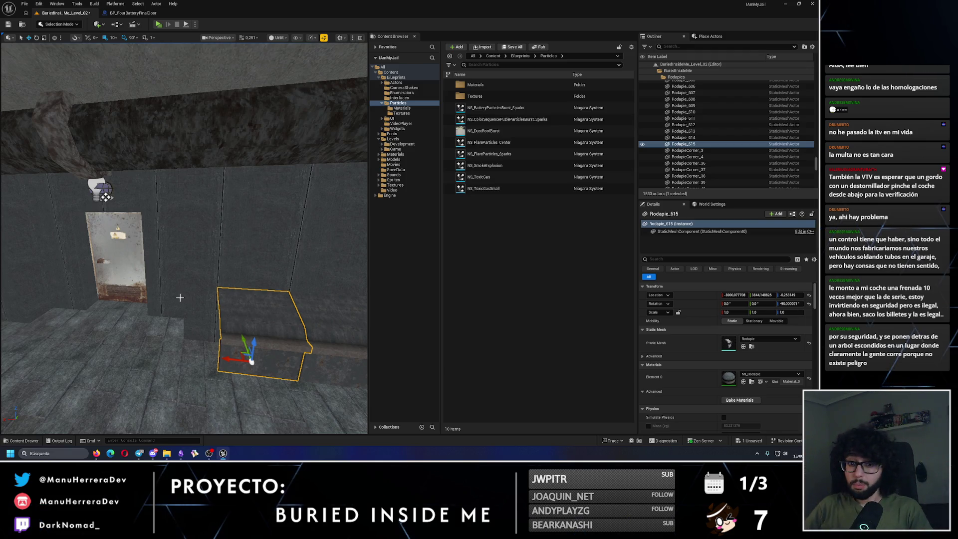
Duplicate exterior corner piece RodapieCorner_65 and turn the copy 90°
mouse_move(180, 297)
mouse_down()
mouse_move(164, 332)
mouse_move(140, 280)
mouse_move(150, 269)
mouse_up()
click(181, 285)
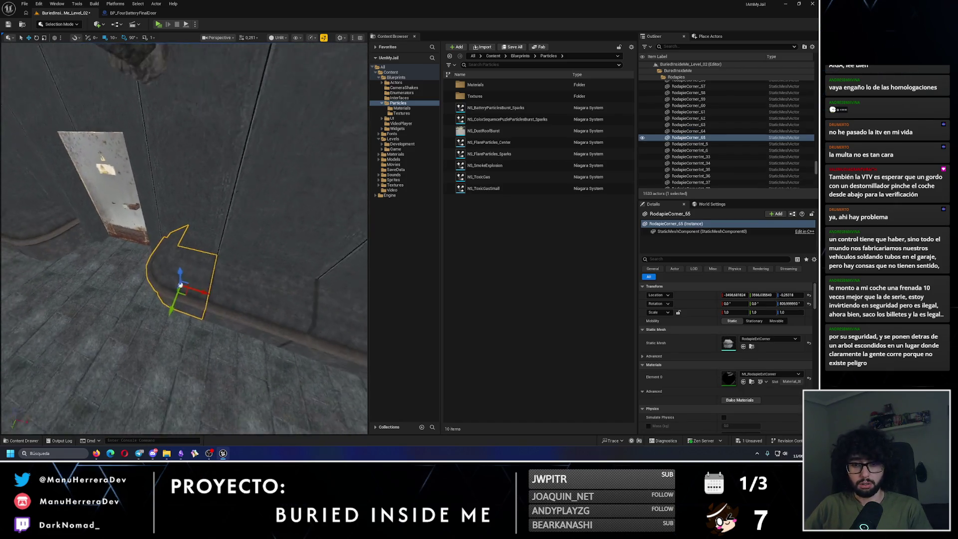
drag(225, 300, 225, 279)
key(e)
drag(47, 384, 65, 399)
drag(225, 280, 224, 309)
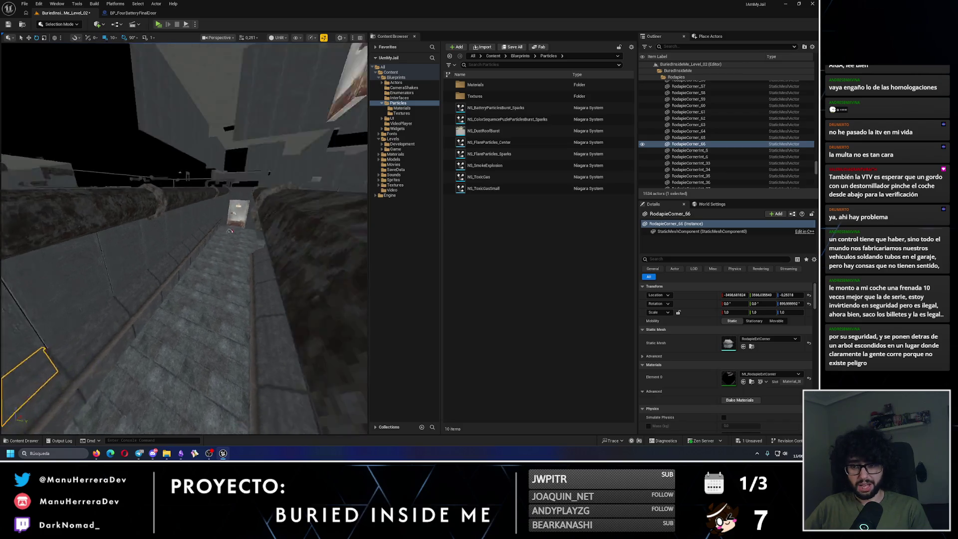
Fit the new RodapieCorner_66 into the wall corner near the door, checking it against Rodapie_615
mouse_move(109, 348)
mouse_down()
mouse_move(113, 339)
mouse_move(108, 348)
mouse_up()
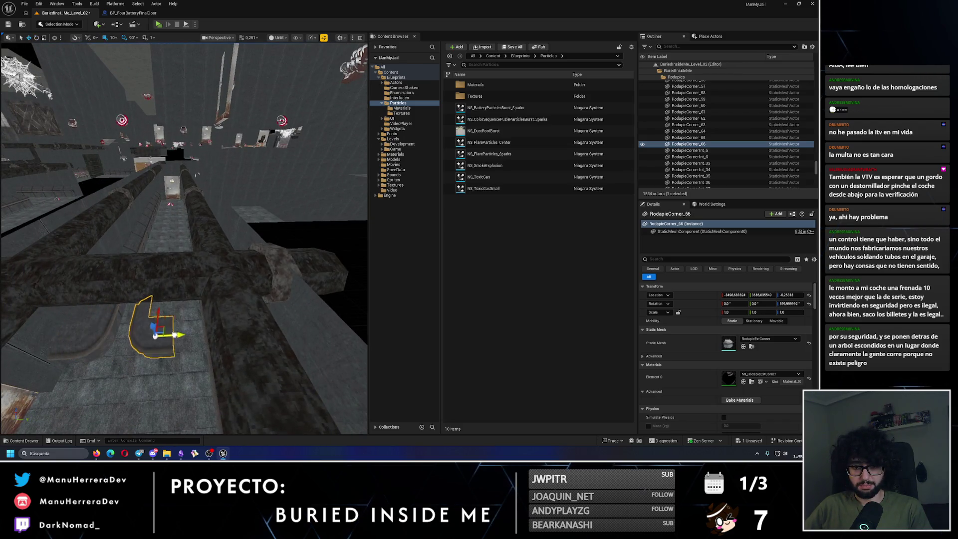
mouse_move(239, 313)
mouse_down()
mouse_move(229, 324)
mouse_move(239, 313)
mouse_up()
key(e)
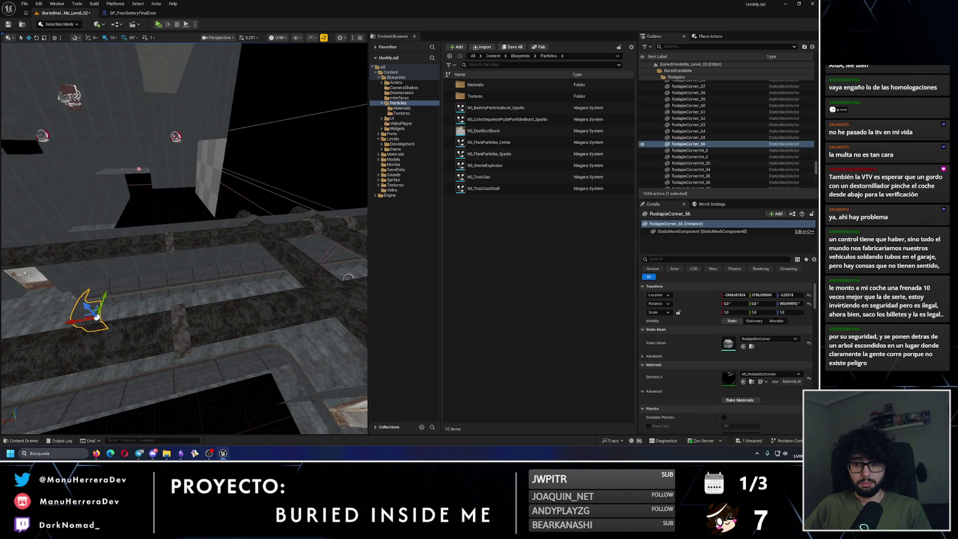
drag(185, 239, 184, 239)
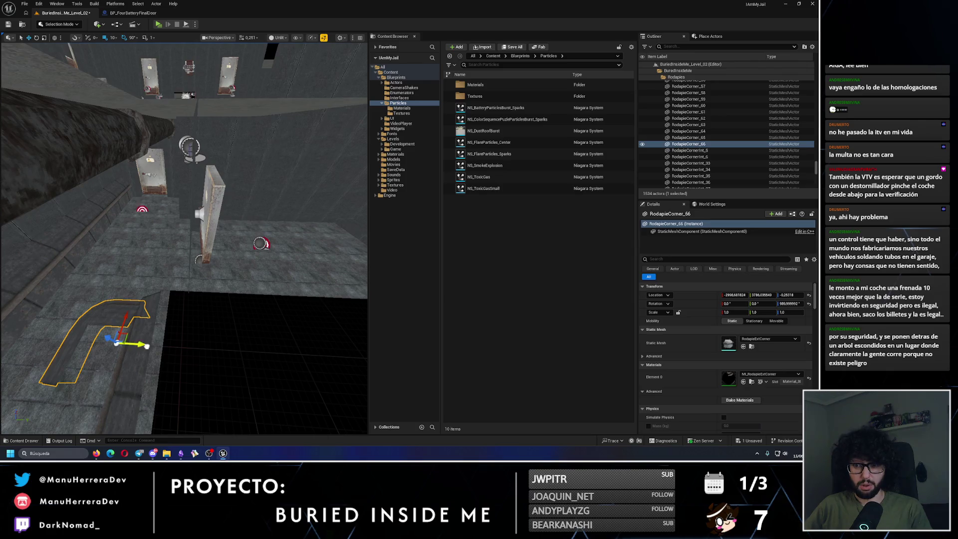
mouse_move(195, 351)
mouse_down()
mouse_move(203, 301)
mouse_move(187, 235)
mouse_move(189, 250)
mouse_move(150, 225)
mouse_move(100, 143)
mouse_move(83, 237)
mouse_move(135, 232)
mouse_move(119, 231)
mouse_up()
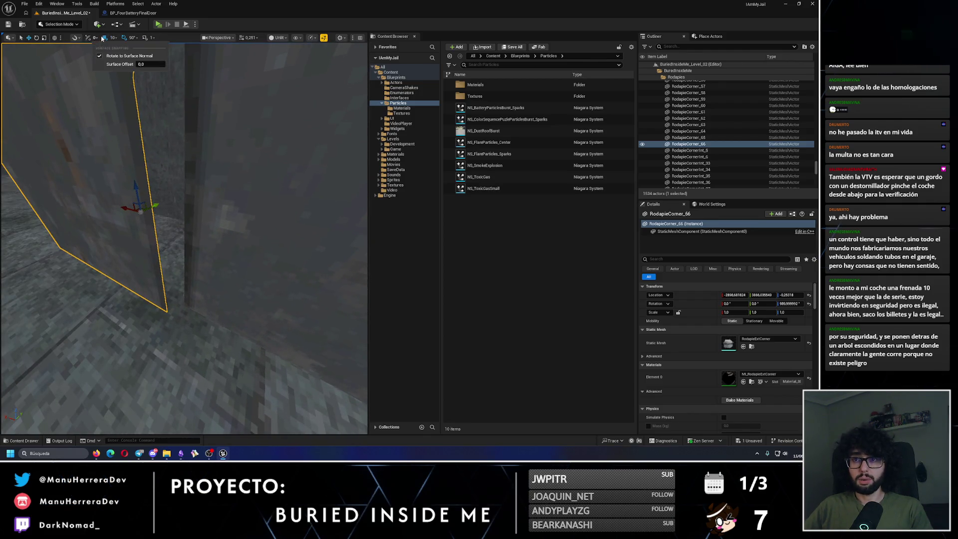
drag(117, 70, 160, 207)
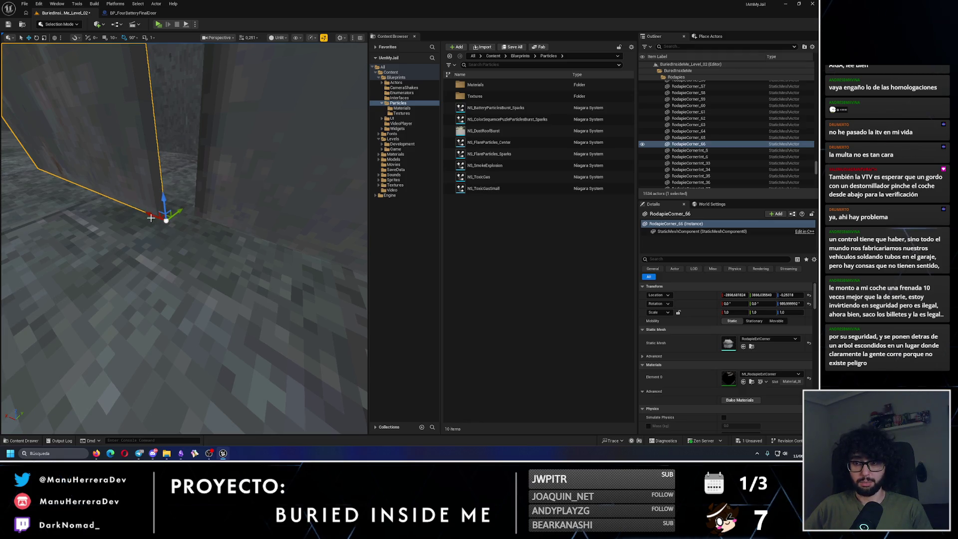
mouse_move(151, 218)
mouse_down()
mouse_move(174, 208)
mouse_move(185, 174)
mouse_move(181, 278)
mouse_move(185, 250)
mouse_move(174, 239)
mouse_move(184, 205)
mouse_up()
click(181, 278)
drag(183, 278, 183, 278)
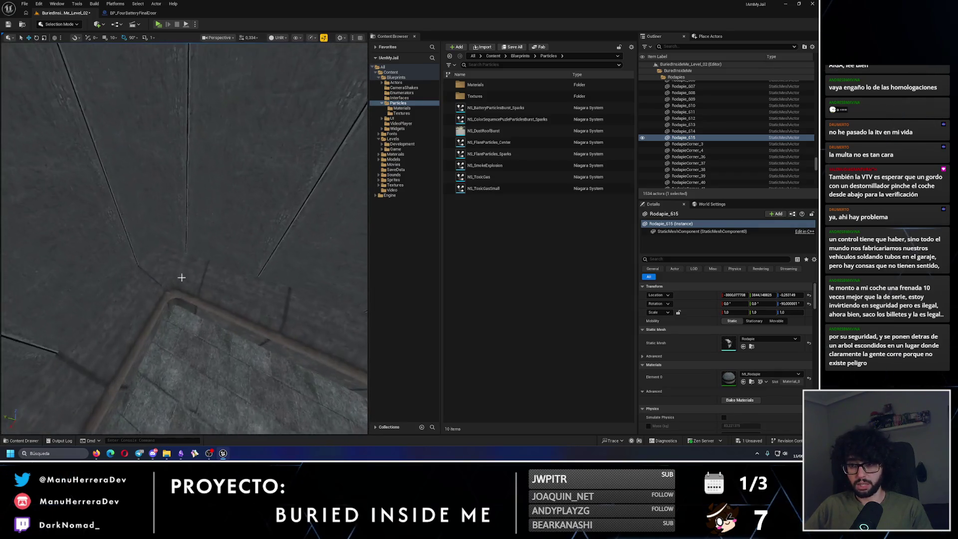
Duplicate interior corner piece RodapieCornerInt_43 to create RodapieCornerInt_45
click(191, 272)
key(f)
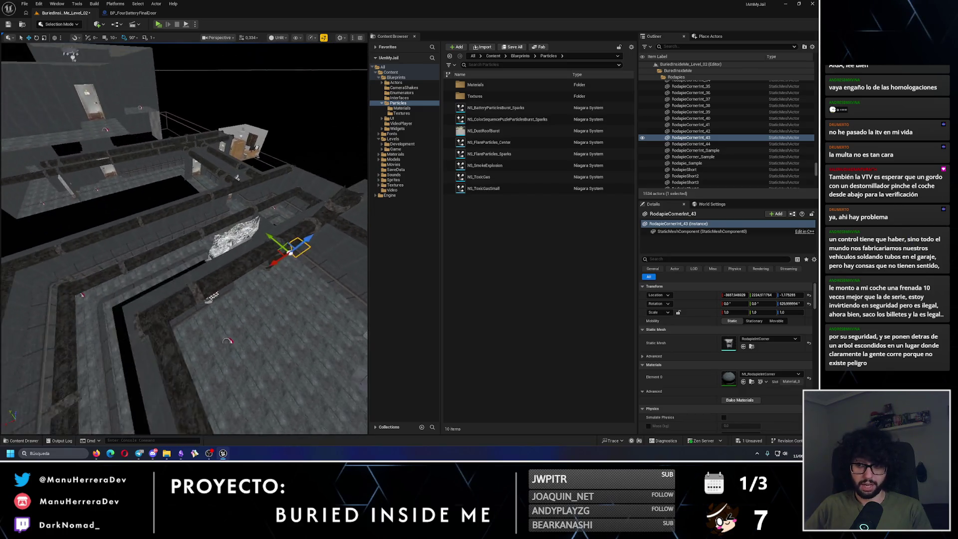
drag(272, 240, 153, 191)
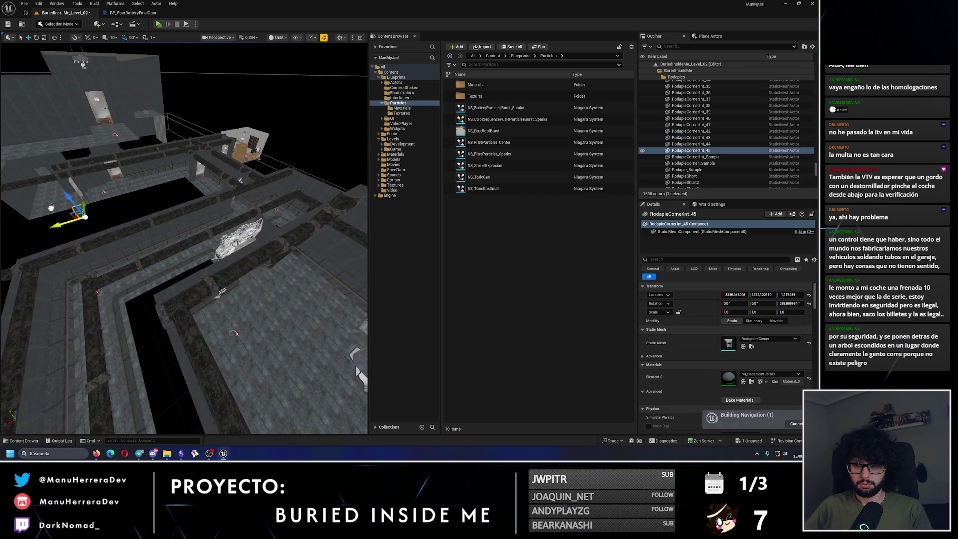
mouse_move(184, 238)
mouse_down()
mouse_move(202, 224)
mouse_move(286, 259)
mouse_move(149, 286)
mouse_move(229, 342)
mouse_move(231, 310)
mouse_move(60, 274)
mouse_move(99, 269)
mouse_up()
key(e)
key(w)
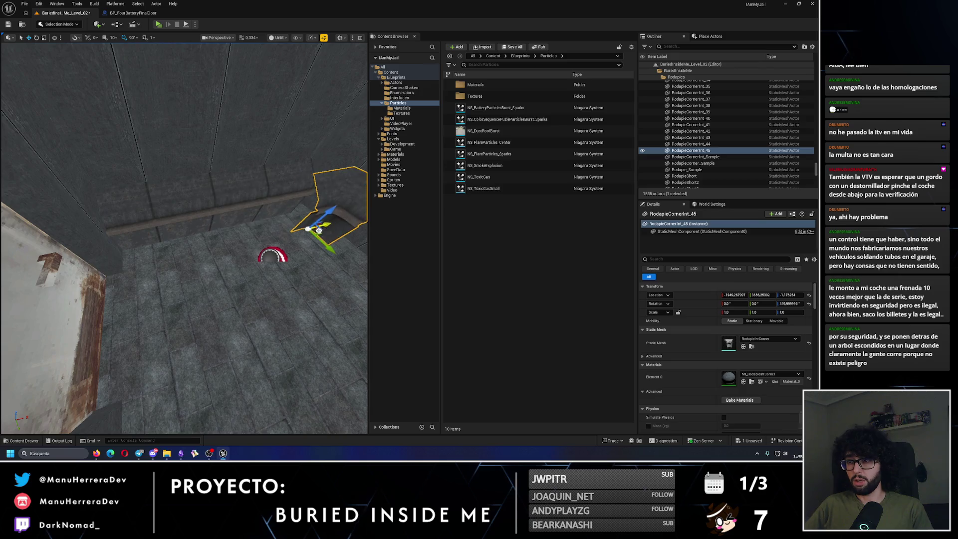
Slide RodapieCornerInt_45 along the wall, relocating its pivot, until it sits flush in the corner
drag(318, 230, 329, 182)
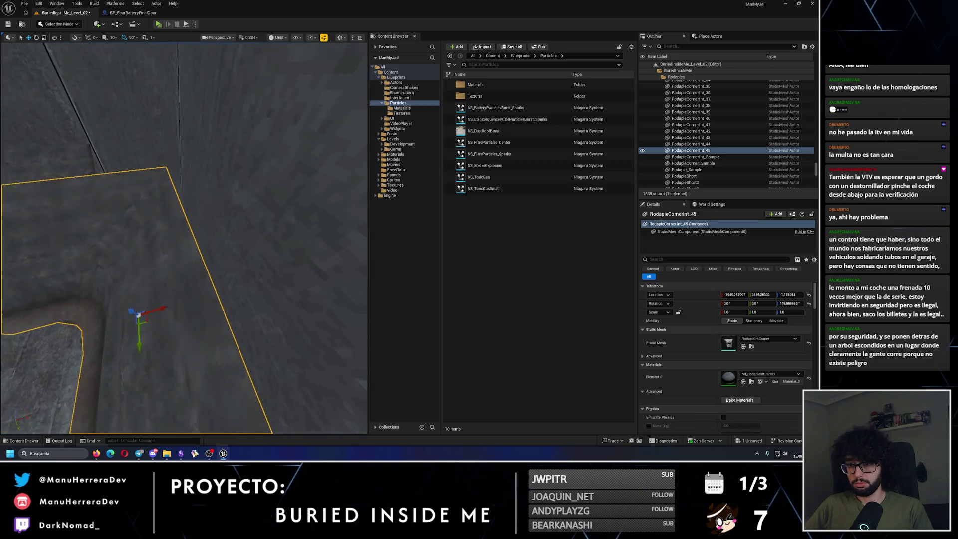
drag(139, 315, 165, 313)
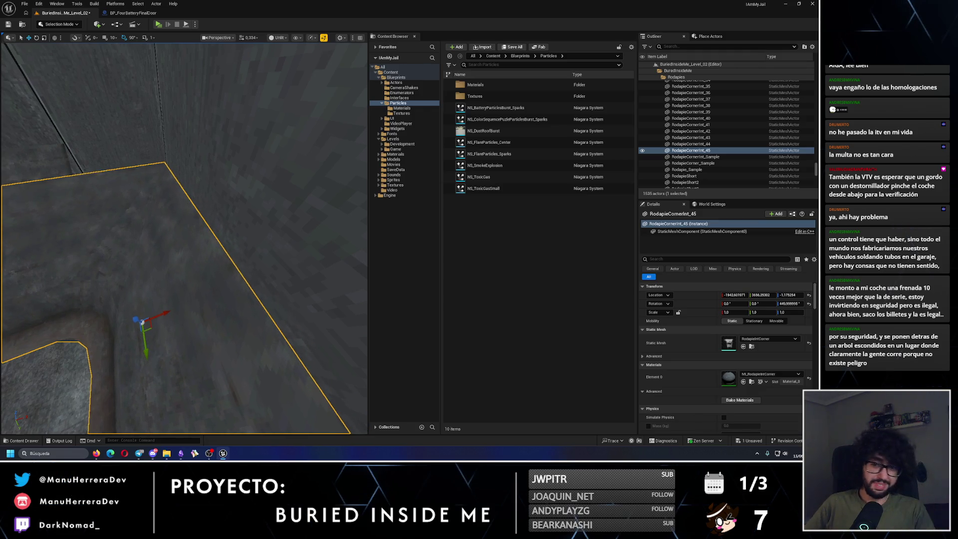
mouse_move(252, 270)
mouse_down()
mouse_move(209, 265)
mouse_move(219, 229)
mouse_move(184, 335)
mouse_up()
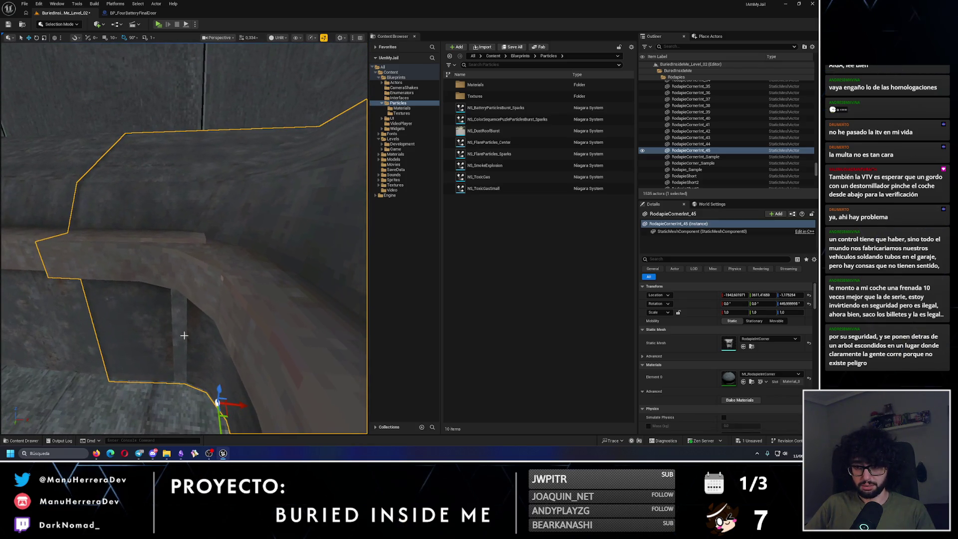
mouse_move(240, 405)
mouse_down()
mouse_move(320, 402)
mouse_move(251, 307)
mouse_move(191, 171)
mouse_up()
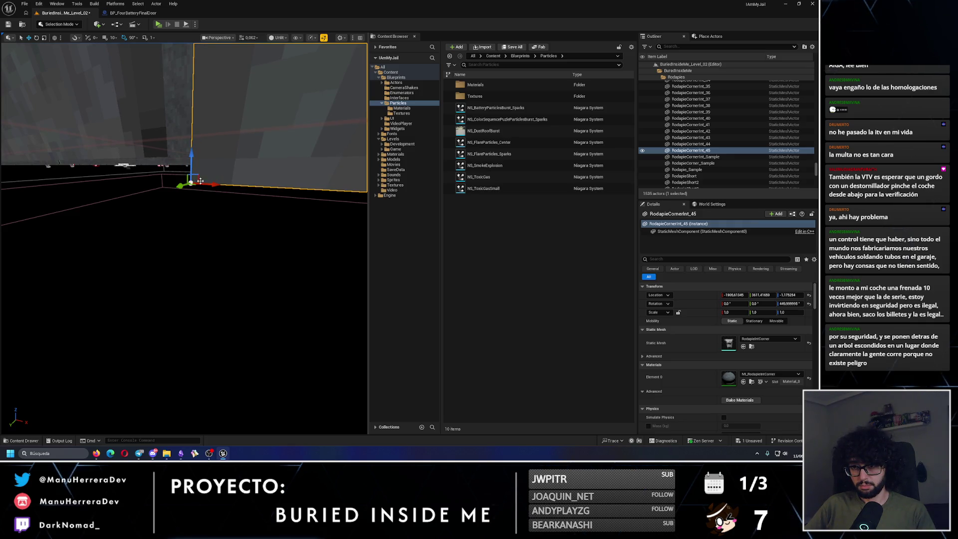
mouse_move(200, 181)
mouse_down()
mouse_move(178, 128)
mouse_move(161, 156)
mouse_move(172, 156)
mouse_up()
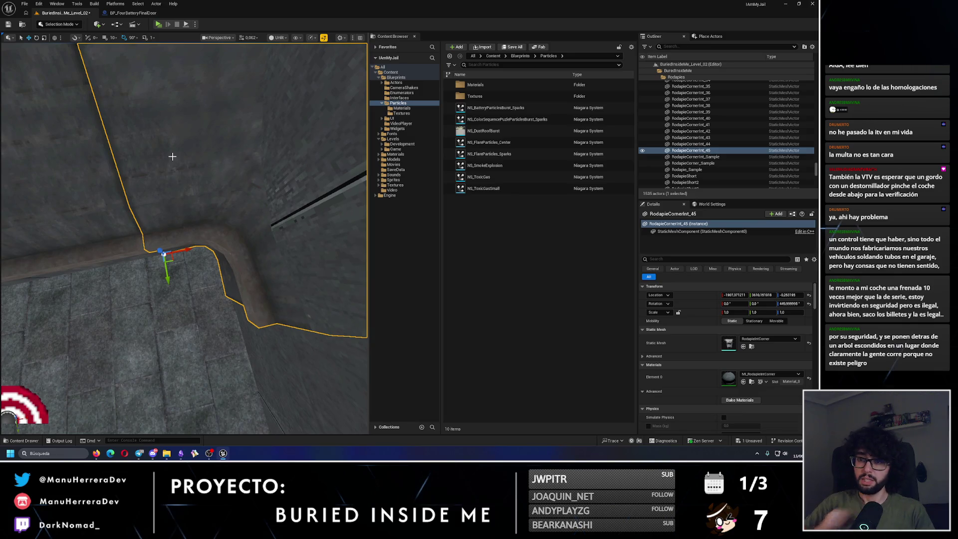
drag(189, 248, 164, 253)
alt+middle_click(214, 285)
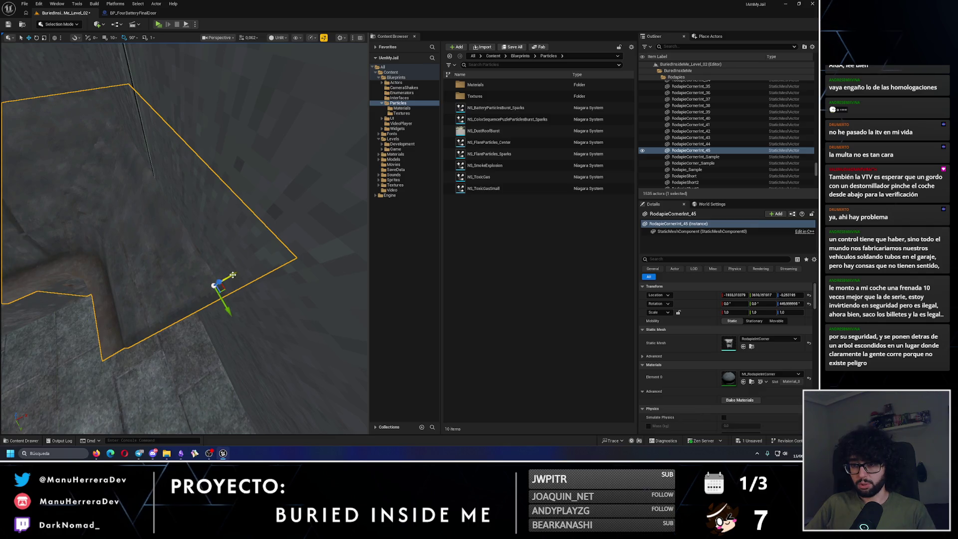
mouse_move(232, 275)
mouse_down()
mouse_move(189, 293)
mouse_move(226, 283)
mouse_move(143, 228)
mouse_move(204, 210)
mouse_up()
alt+middle_click(148, 231)
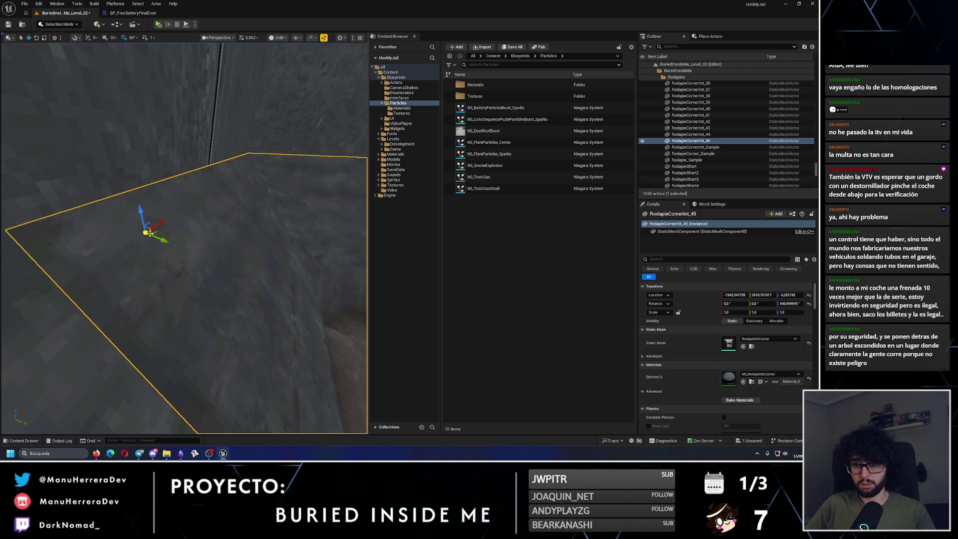
mouse_move(147, 231)
mouse_down()
mouse_move(123, 202)
mouse_move(141, 207)
mouse_move(179, 269)
mouse_move(167, 289)
mouse_up()
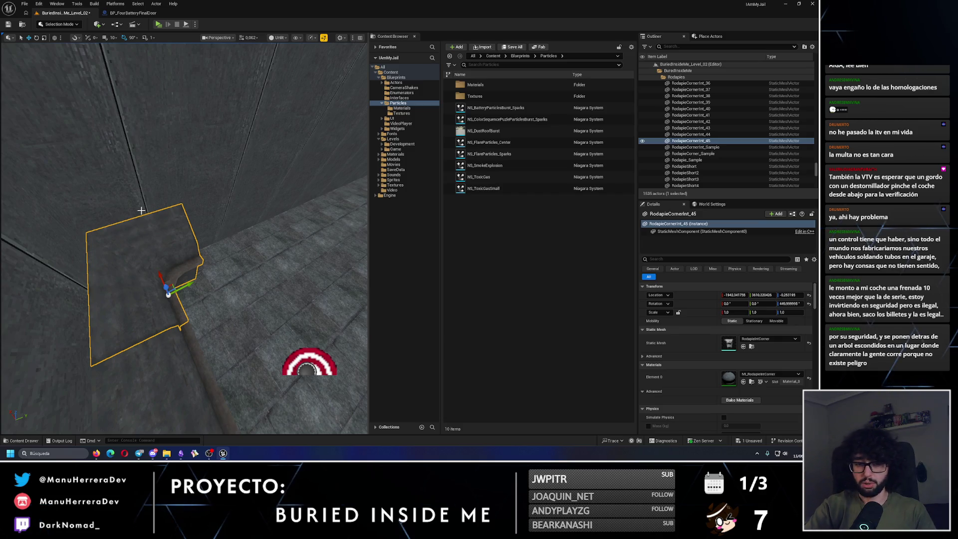
drag(141, 210, 150, 279)
Select the four baseboard pieces Rodapie_595–598 on the ledge
click(149, 299)
mouse_move(155, 344)
mouse_down()
mouse_move(180, 274)
mouse_move(164, 259)
mouse_move(149, 269)
mouse_move(80, 256)
mouse_up()
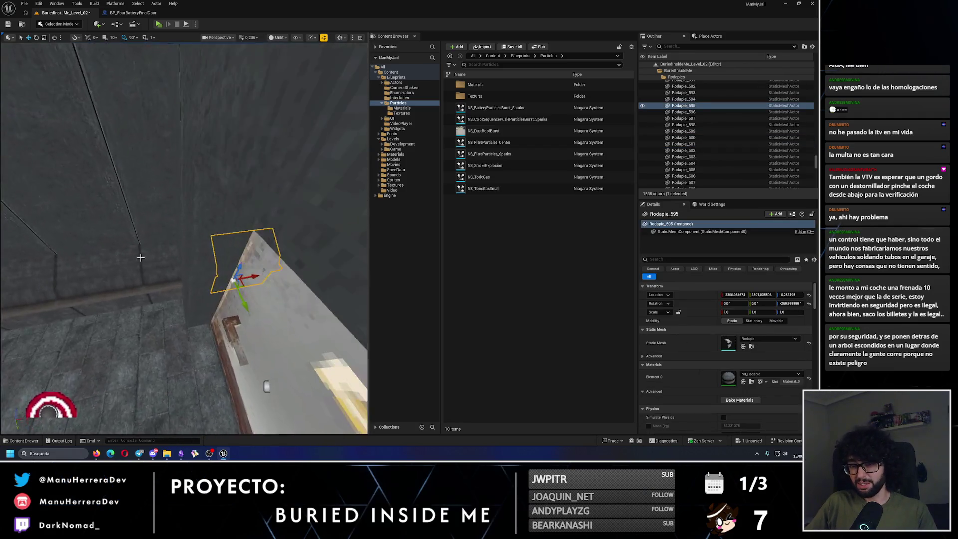
click(237, 301)
mouse_move(236, 300)
mouse_down()
mouse_move(188, 265)
mouse_move(231, 229)
mouse_up()
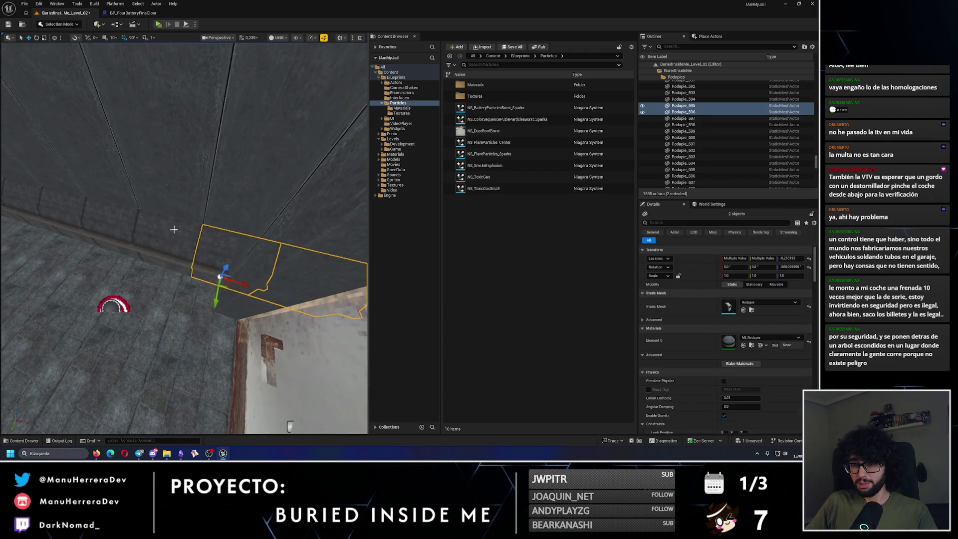
ctrl+click(231, 249)
mouse_move(96, 302)
mouse_down()
mouse_move(80, 299)
mouse_move(96, 302)
mouse_move(90, 280)
mouse_up()
Create rotated copies Rodapie_616–619 continuing the run along the adjoining wall
key(e)
key(w)
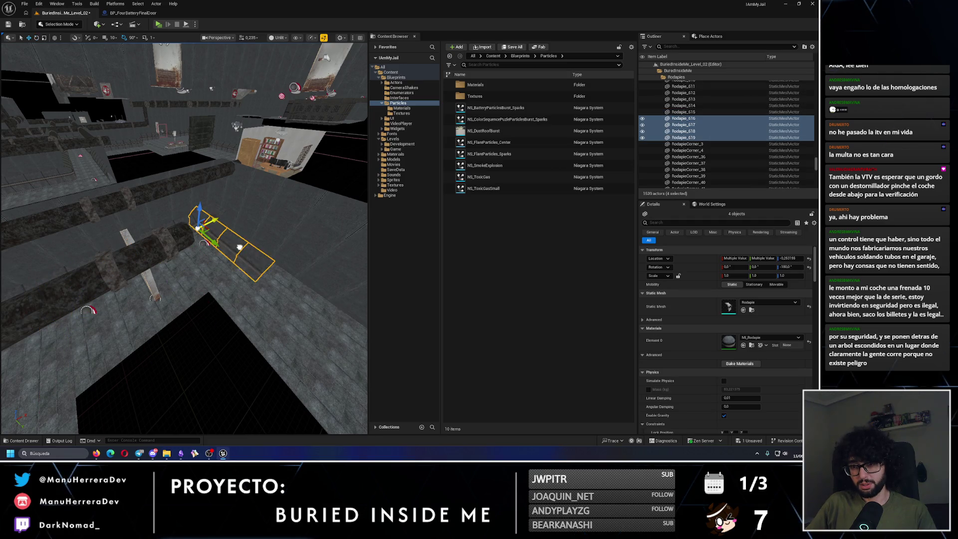
drag(185, 279, 180, 244)
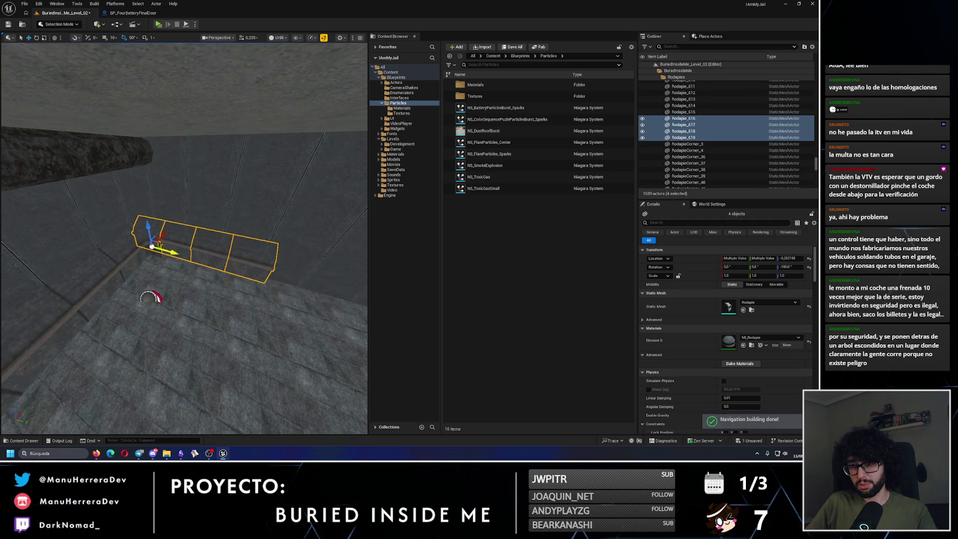
mouse_move(149, 297)
mouse_down()
mouse_move(195, 178)
mouse_move(209, 207)
mouse_move(114, 233)
mouse_move(151, 256)
mouse_move(143, 260)
mouse_move(155, 319)
mouse_up()
drag(140, 253, 140, 253)
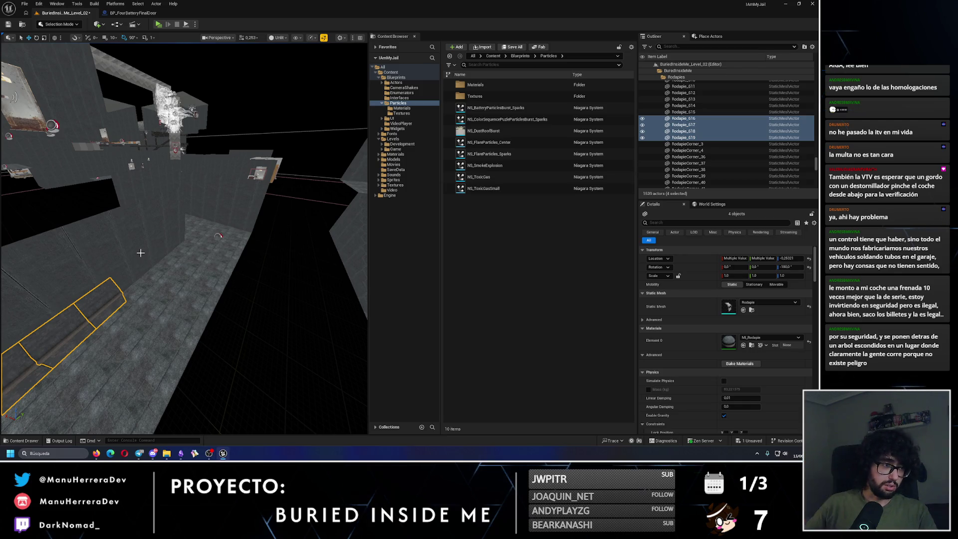
mouse_move(212, 302)
mouse_down()
mouse_move(83, 82)
mouse_move(221, 269)
mouse_up()
Reposition the exterior corner piece by the door along X, undoing one misplaced move
click(221, 268)
key(e)
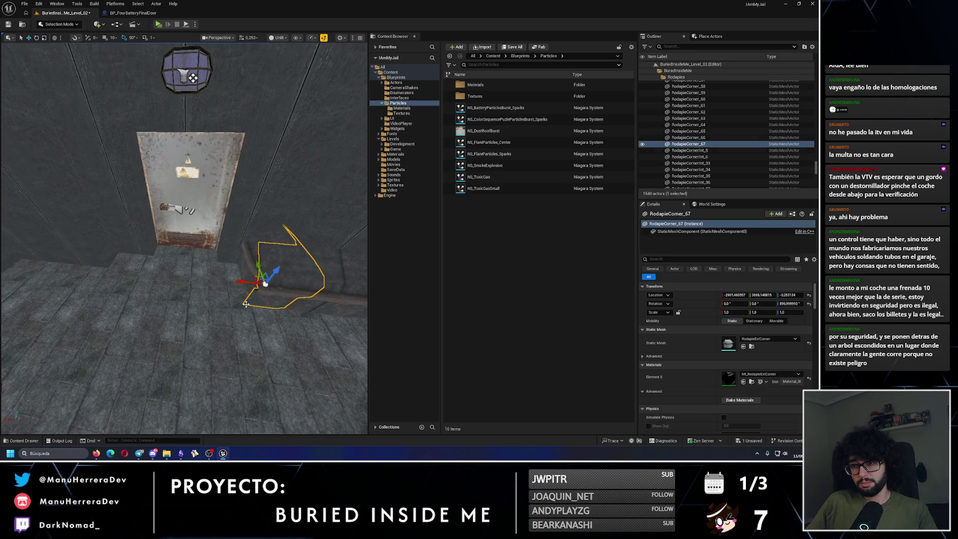
key(f)
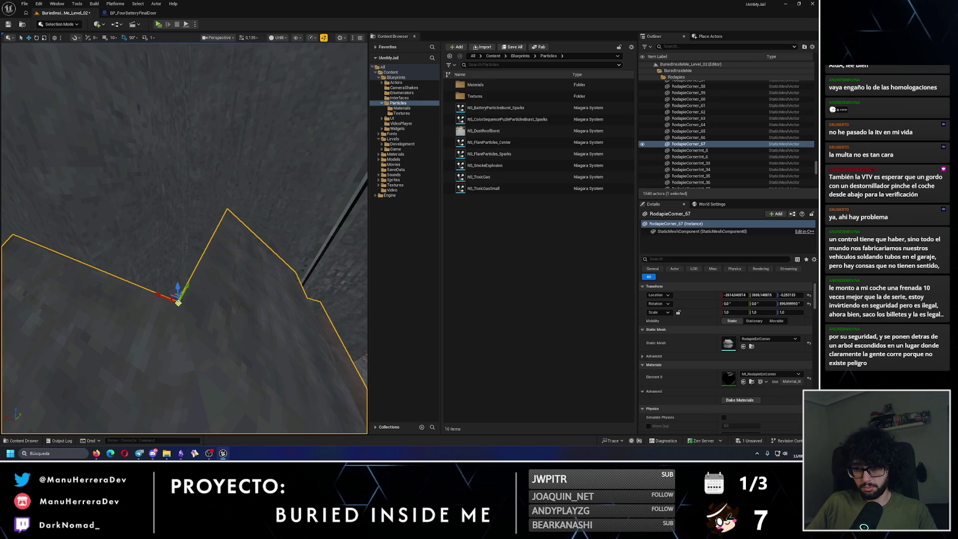
drag(159, 296, 73, 284)
key(ctrl+z)
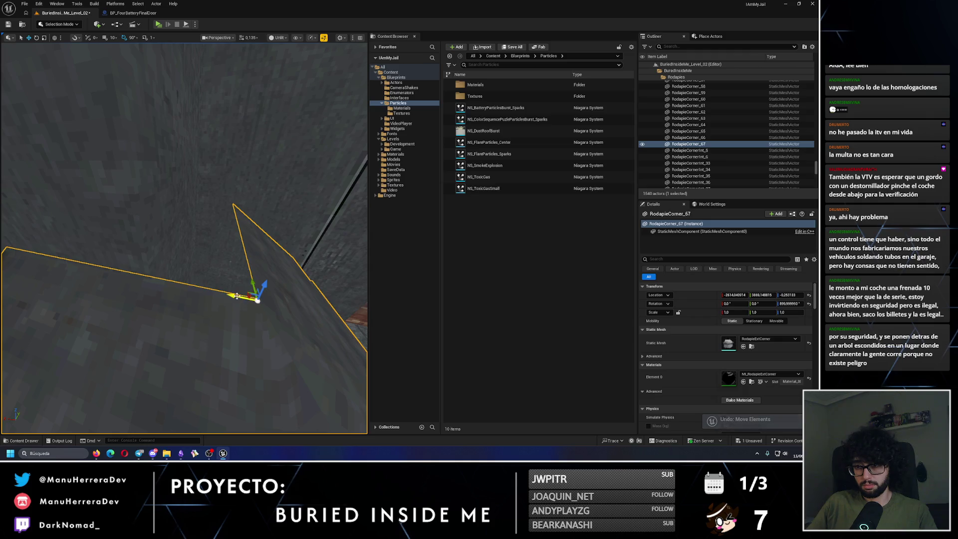
drag(237, 295, 244, 295)
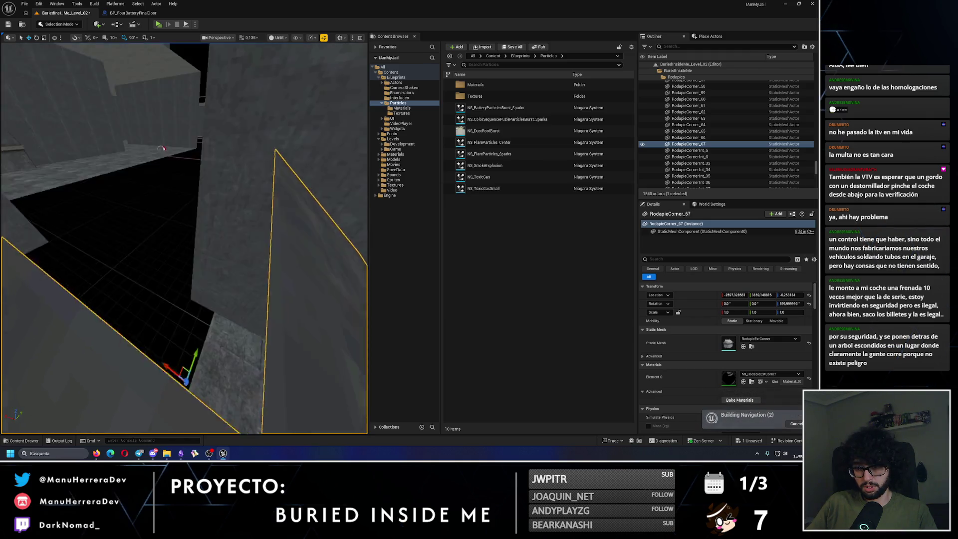
drag(160, 148, 160, 179)
scroll(160, 179, down, 2)
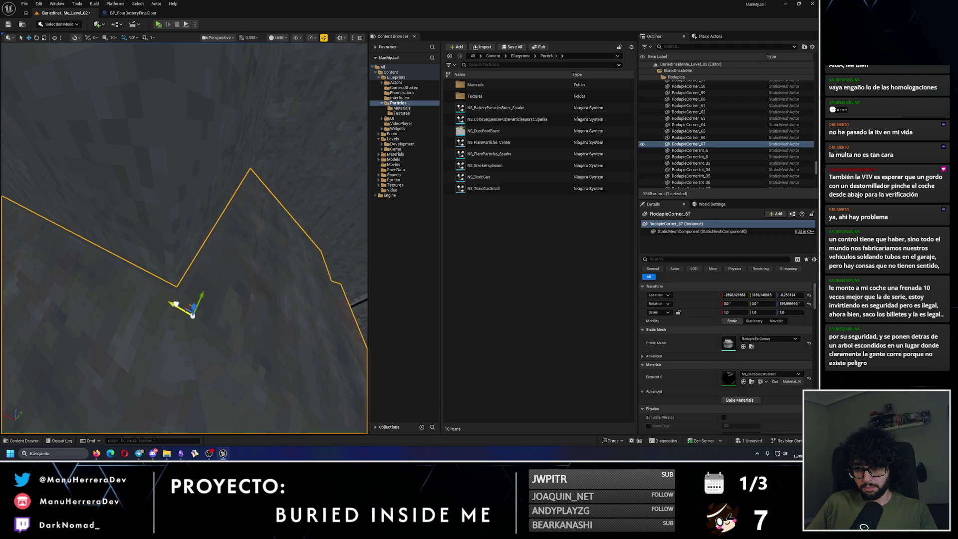
mouse_move(160, 180)
mouse_down()
mouse_move(170, 181)
mouse_move(163, 148)
mouse_move(150, 162)
mouse_up()
scroll(163, 149, up, 2)
Duplicate baseboard rails Rodapie_613–615 as Rodapie_620–622 and select corner RodapieCorner_67 for copying
click(149, 254)
scroll(163, 149, up, 2)
key(ctrl+d)
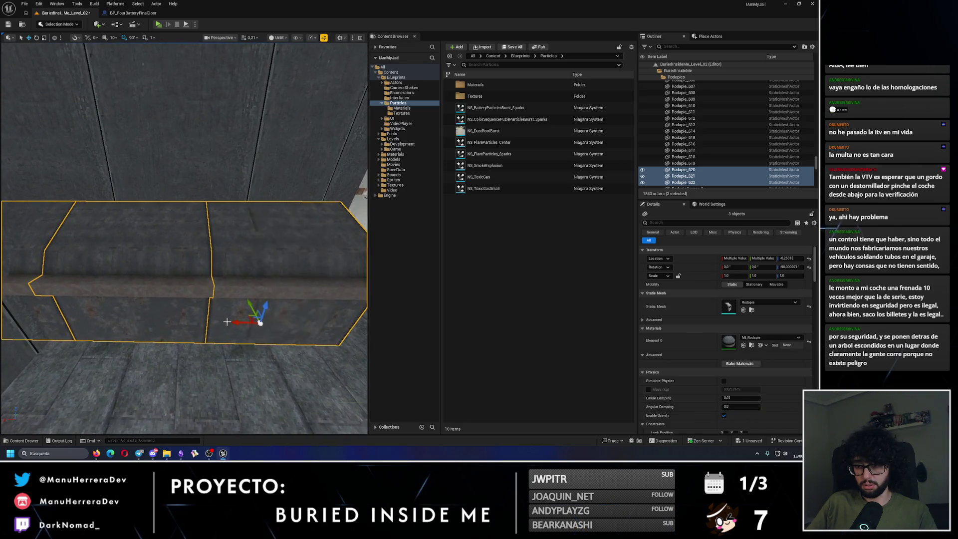
drag(142, 315, 161, 291)
scroll(142, 315, down, 2)
scroll(161, 291, down, 1)
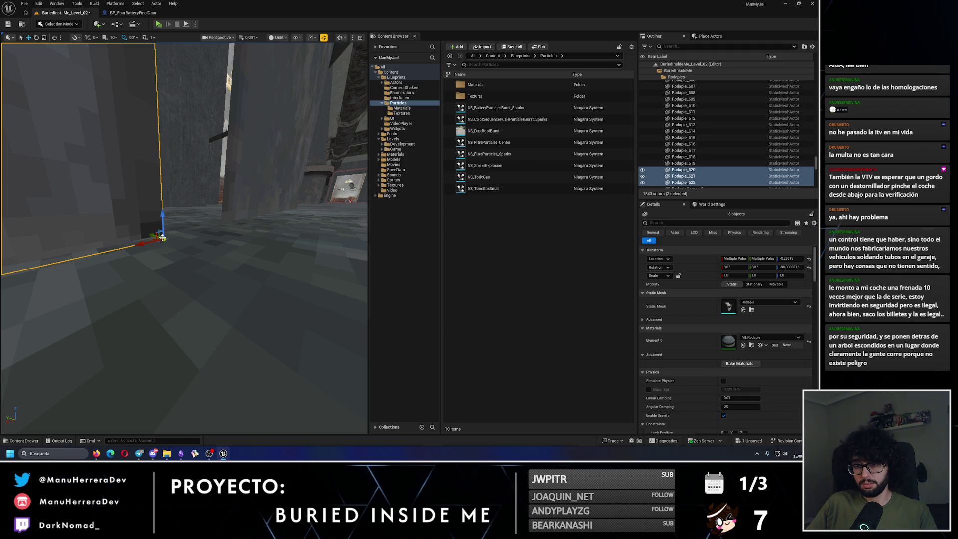
drag(133, 241, 133, 241)
drag(229, 295, 247, 300)
scroll(229, 295, up, 2)
scroll(230, 296, up, 1)
click(227, 292)
key(e)
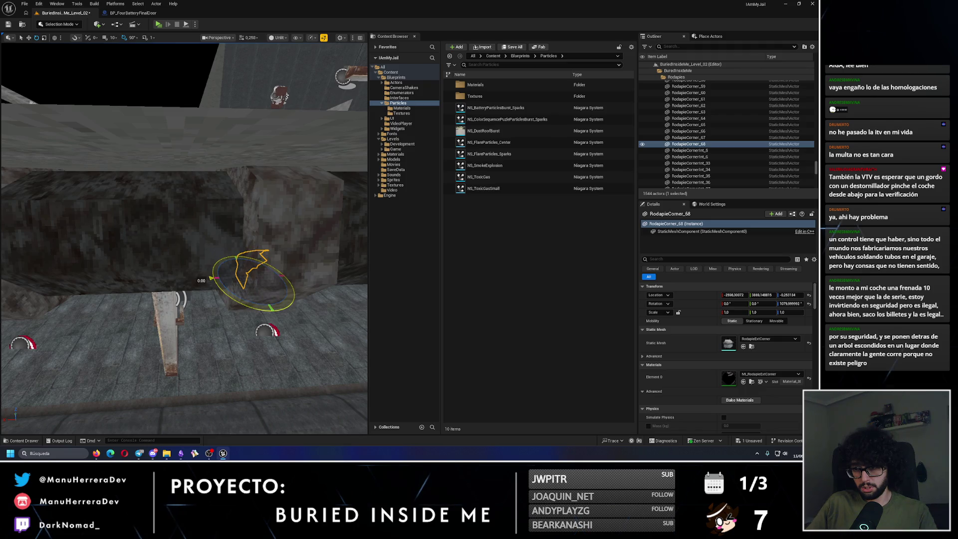
Nudge RodapieCorner_68 about 7 units along X into its wall corner
drag(216, 282, 217, 271)
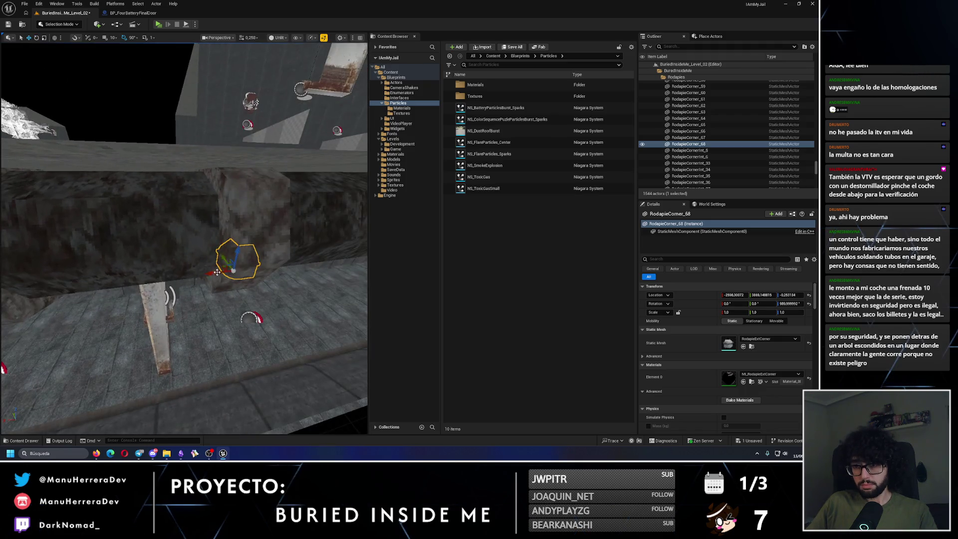
drag(100, 283, 202, 295)
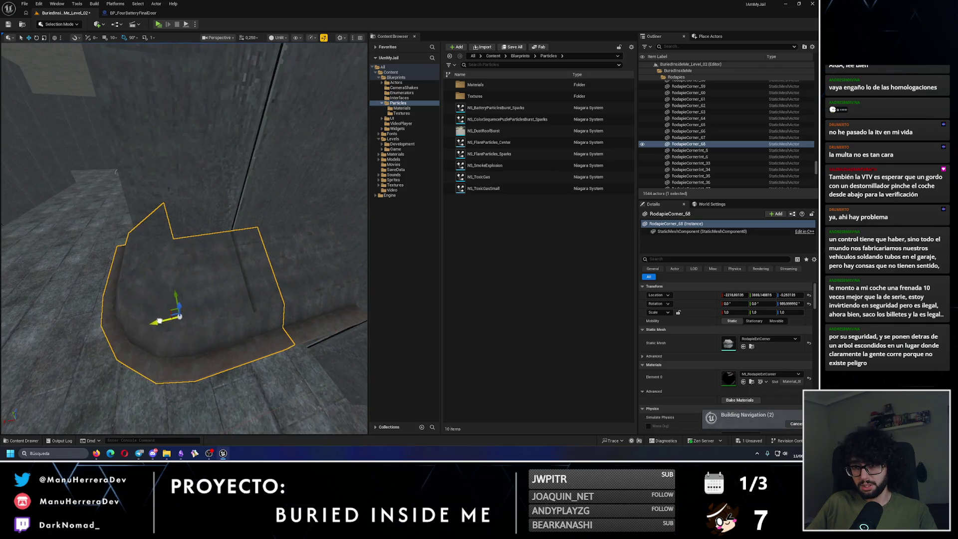
drag(116, 172, 90, 175)
mouse_move(193, 307)
mouse_down()
mouse_move(199, 299)
mouse_move(185, 333)
mouse_move(139, 322)
mouse_up()
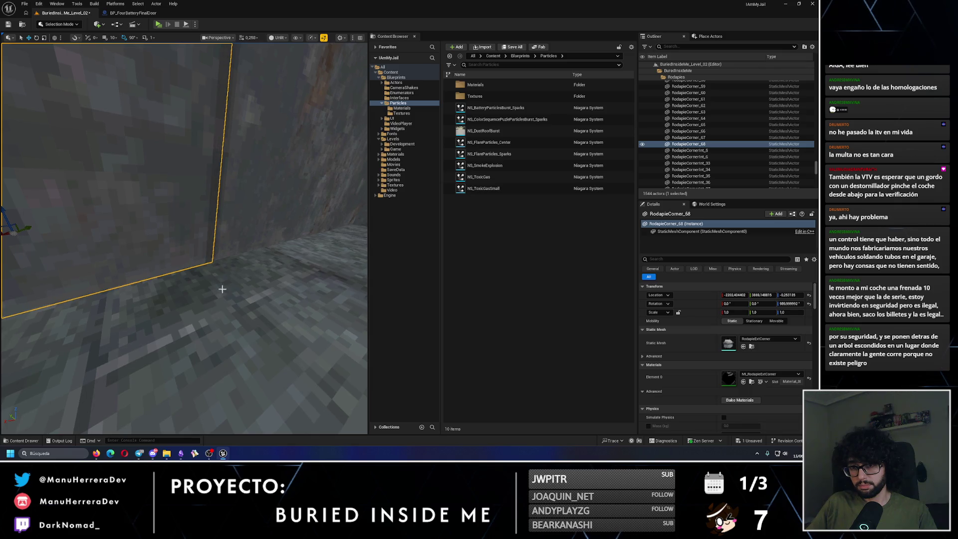
mouse_move(205, 262)
mouse_down()
mouse_move(159, 279)
mouse_move(198, 296)
mouse_move(165, 344)
mouse_move(187, 325)
mouse_move(194, 269)
mouse_move(222, 244)
mouse_move(164, 105)
mouse_move(34, 121)
mouse_up()
Deselect the corner piece and save level BuriedInsideMe_Level_02
scroll(199, 265, up, 3)
scroll(164, 105, up, 1)
click(34, 122)
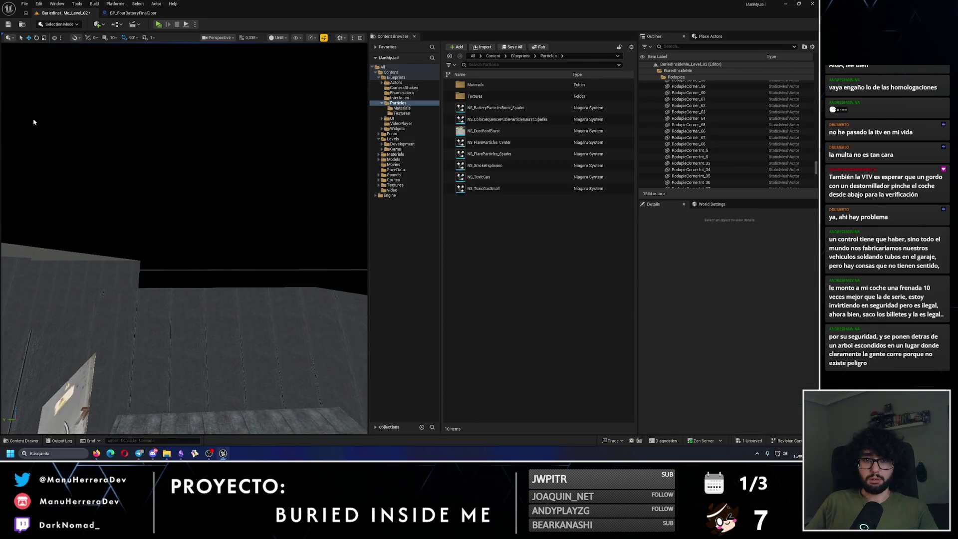
click(13, 27)
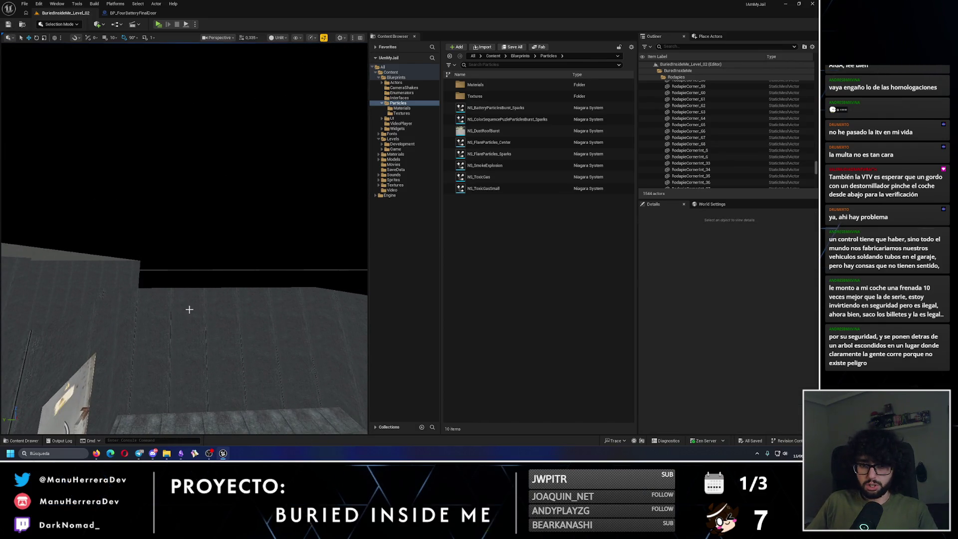